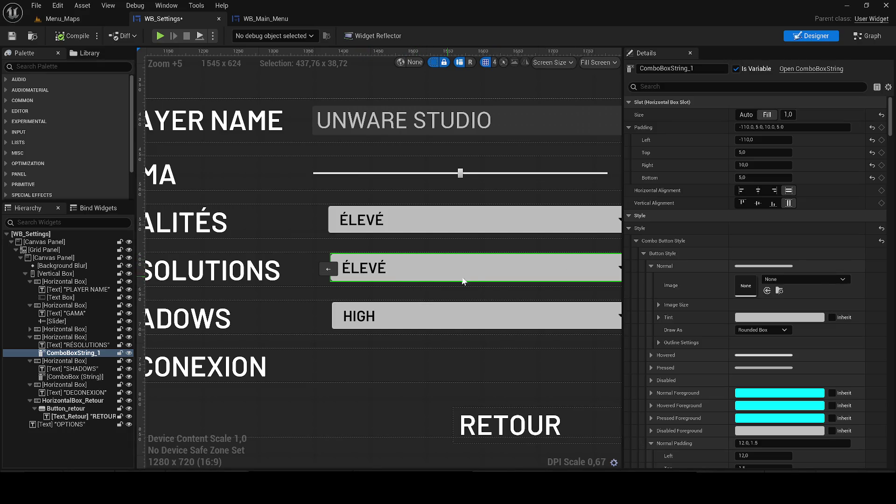
Rename the resolution combo box's four options to 720P, 1080P, 1440P and 2160P.
left_click(654, 89)
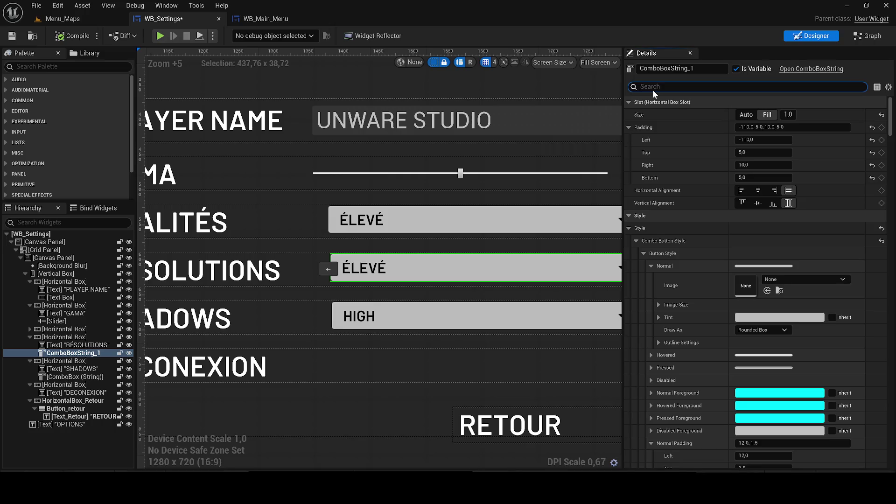
type("OPTIONS")
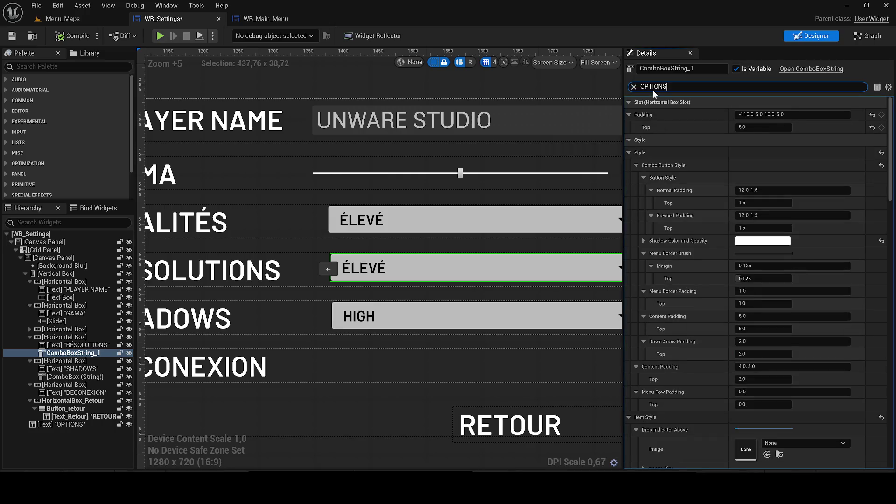
left_click(750, 141)
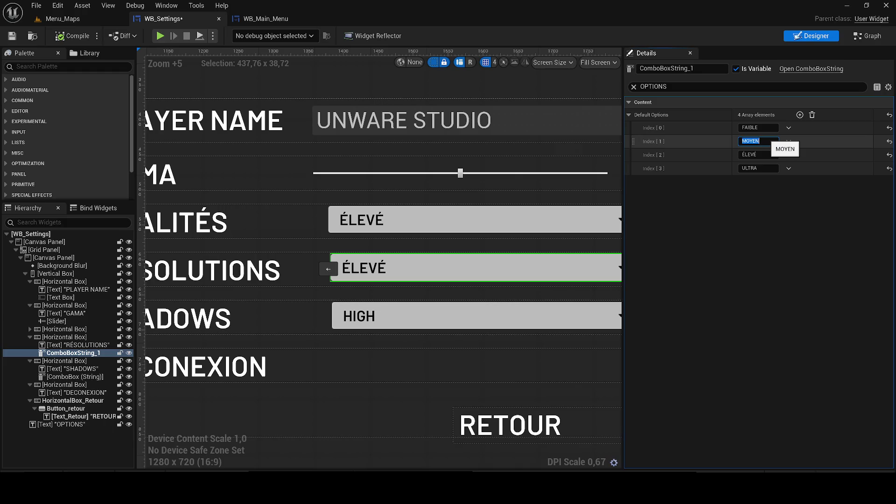
left_click(754, 128)
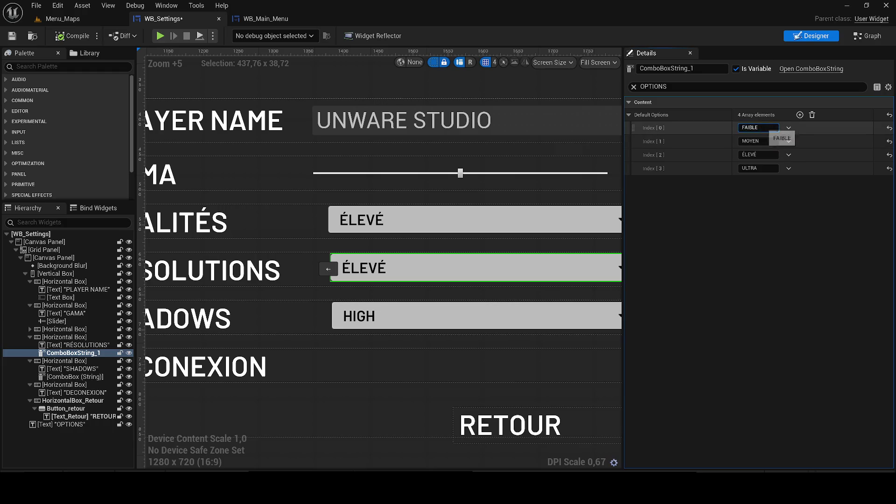
type("720P")
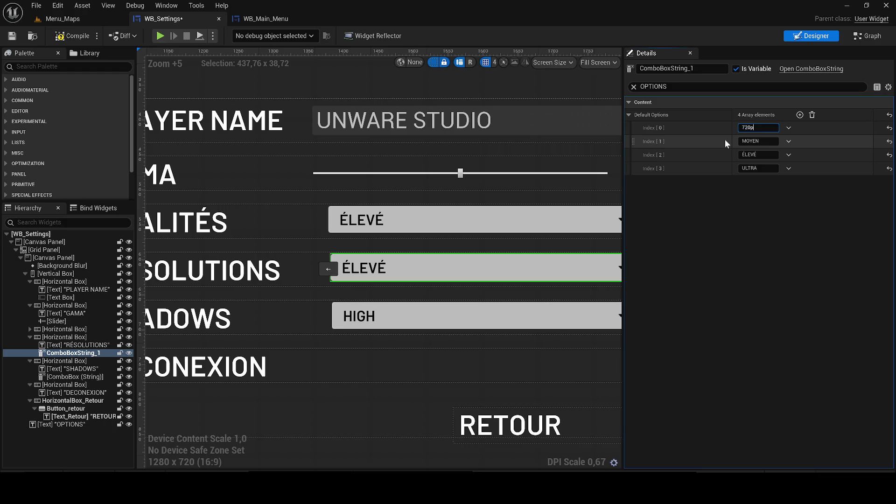
left_click(766, 139)
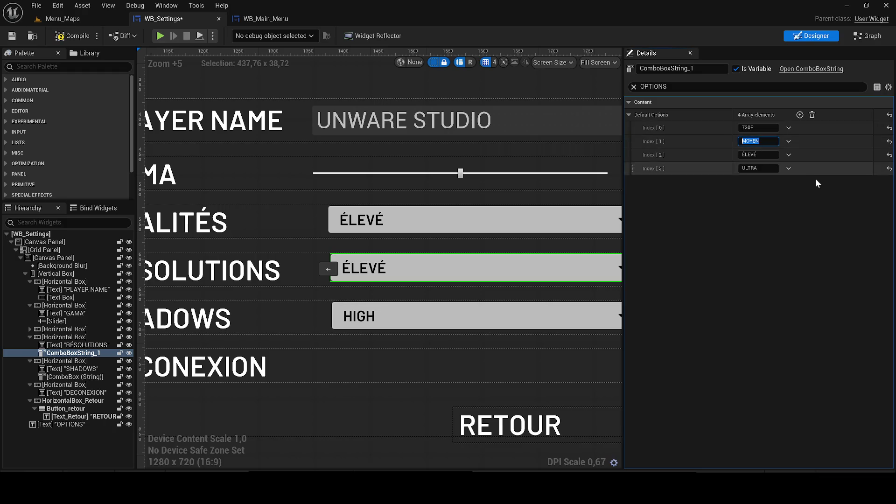
type("1080")
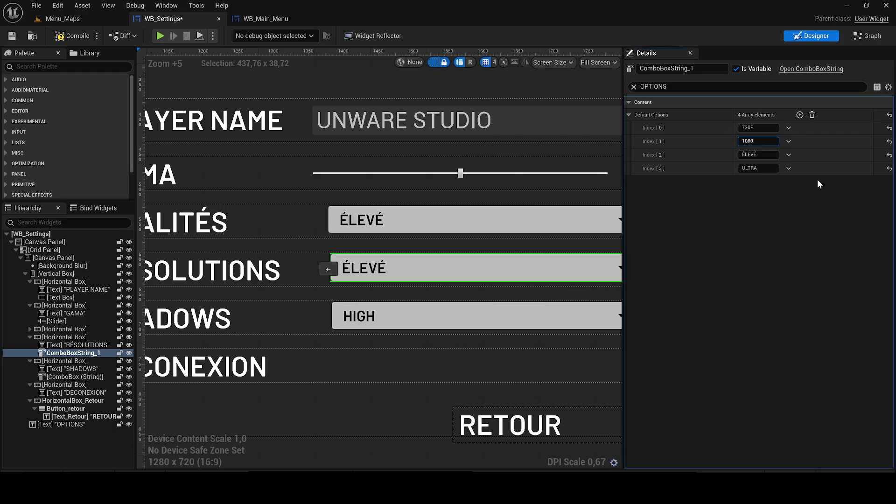
type("P")
key("Tab")
type("1440P")
key("Tab")
type("2160")
type("P")
key("Return")
Set the combo box's Selected Option to 2160P.
left_click(634, 87)
type("OPTIONS")
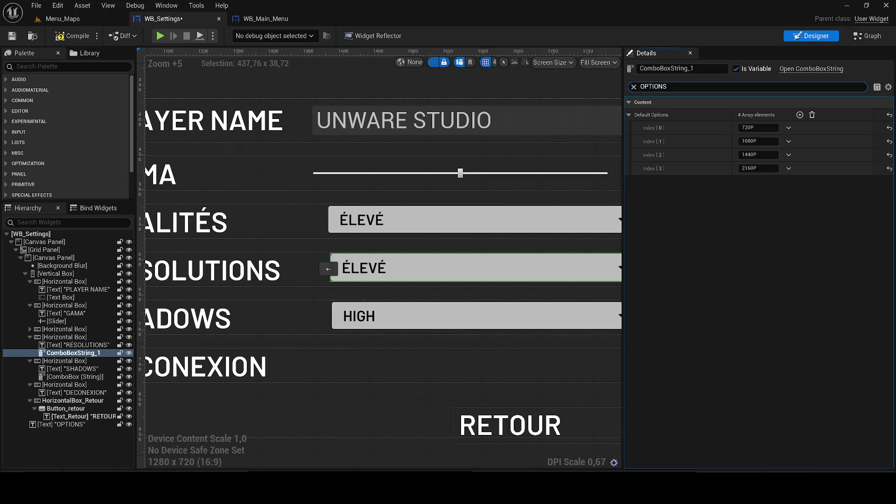
left_click(761, 181)
type("2160P")
key("Return")
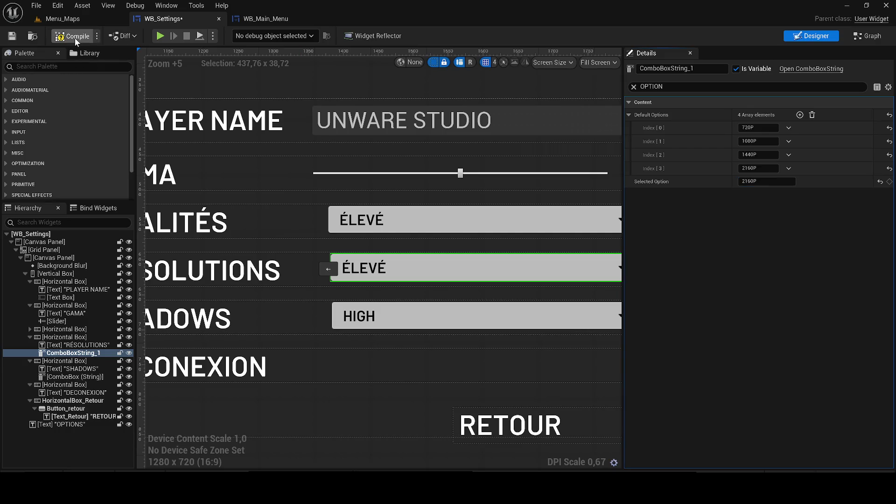
Compile, delete the old shadows dropdown, and paste the quality dropdown into the SHADOWS row.
left_click(11, 38)
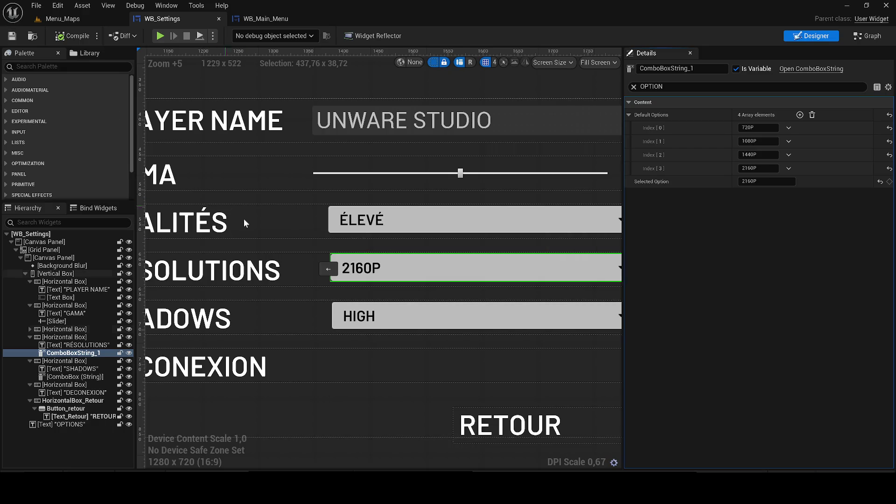
scroll(248, 219, "down", 3)
left_click_drag(471, 219, 504, 222)
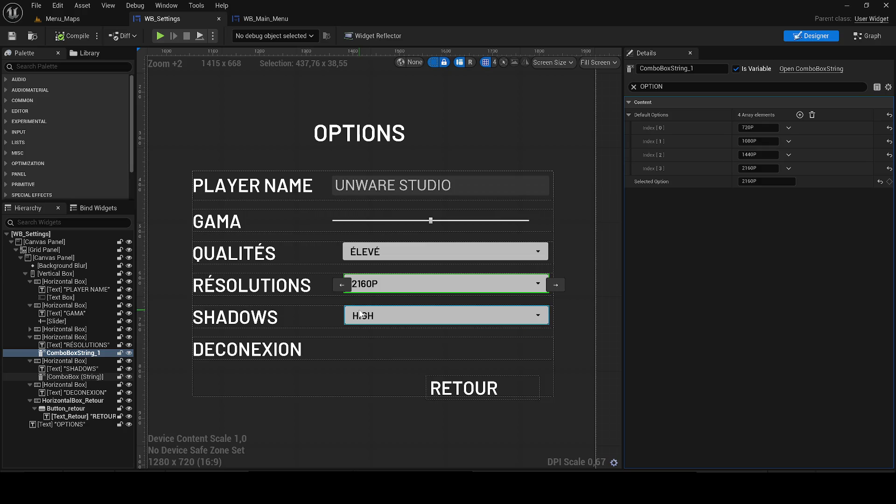
left_click(358, 250)
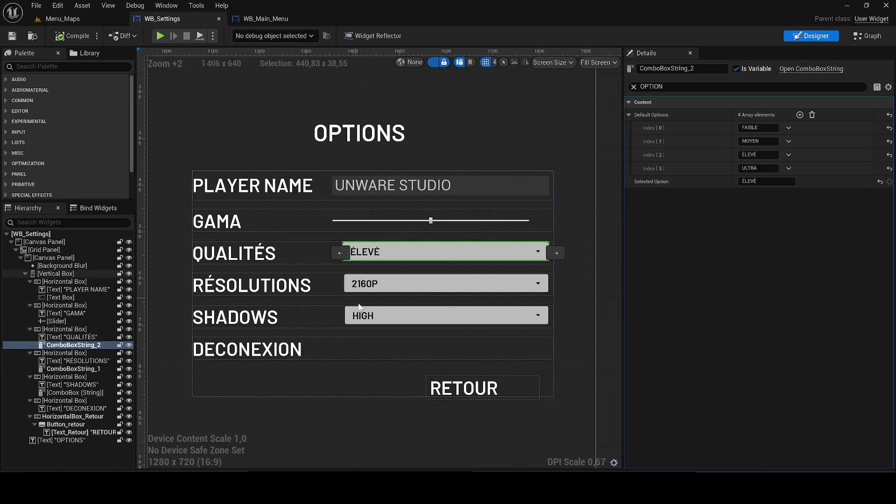
left_click(369, 321)
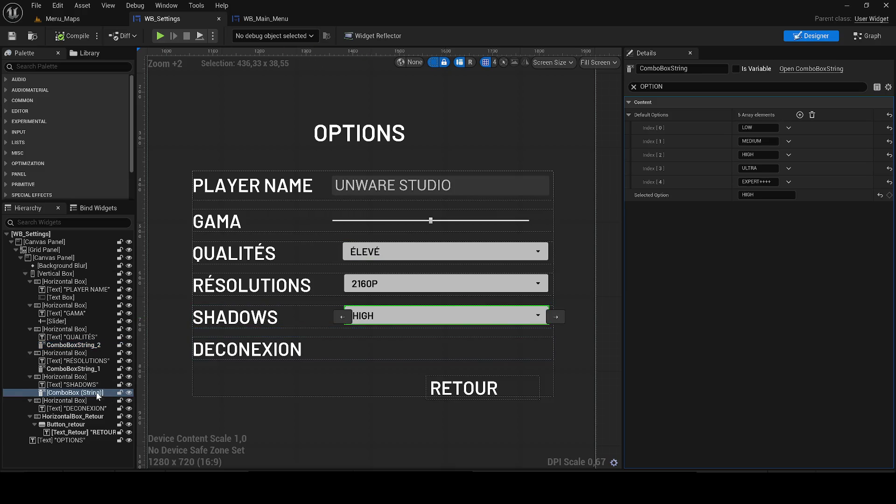
key("Delete")
left_click(63, 377)
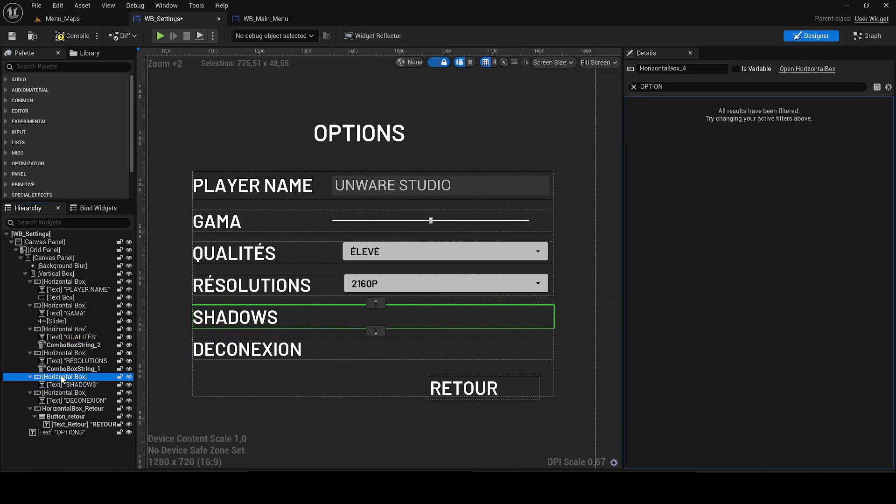
key("ctrl+v")
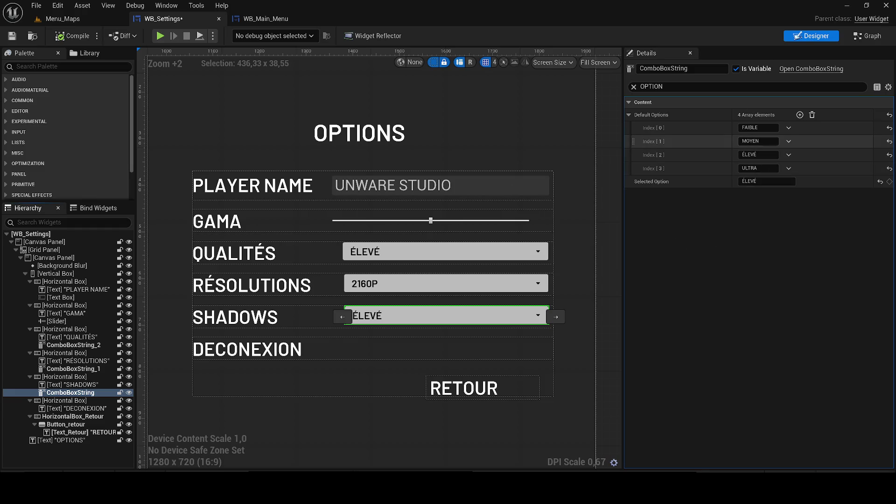
Make MOYEN the pasted dropdown's Selected Option and compile the widget.
left_click(695, 140)
key("ctrl+c")
left_click(765, 181)
key("ctrl+v")
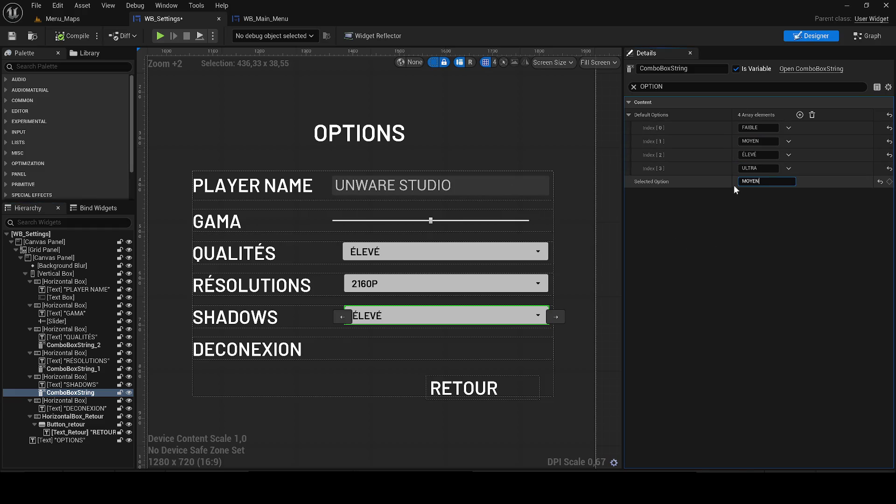
key("Return")
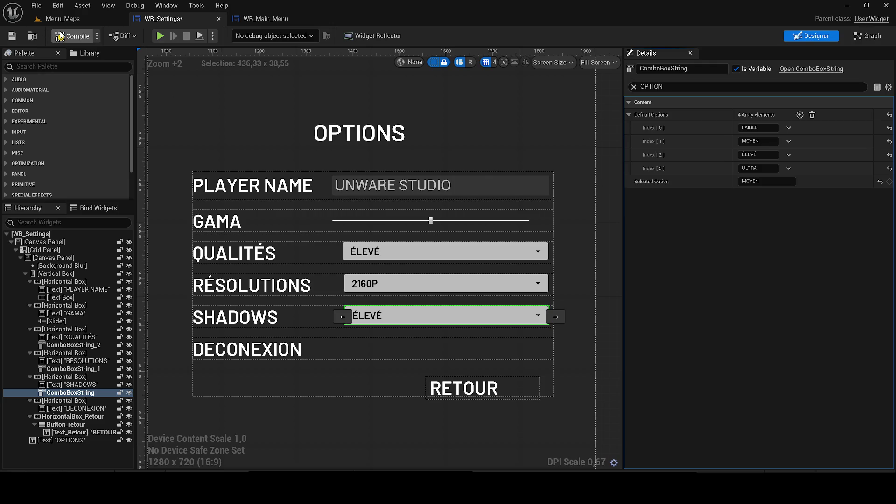
left_click(65, 37)
Set the RETOUR button's Horizontal Alignment to Fill.
left_click(70, 424)
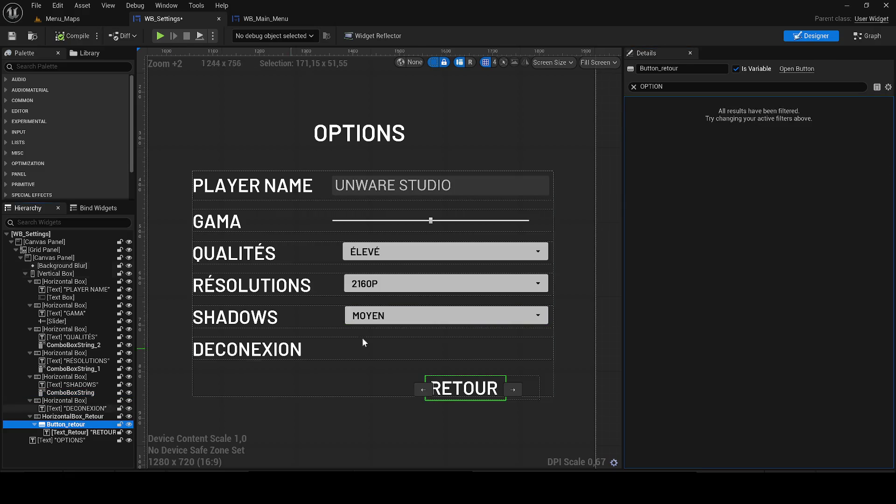
left_click(633, 87)
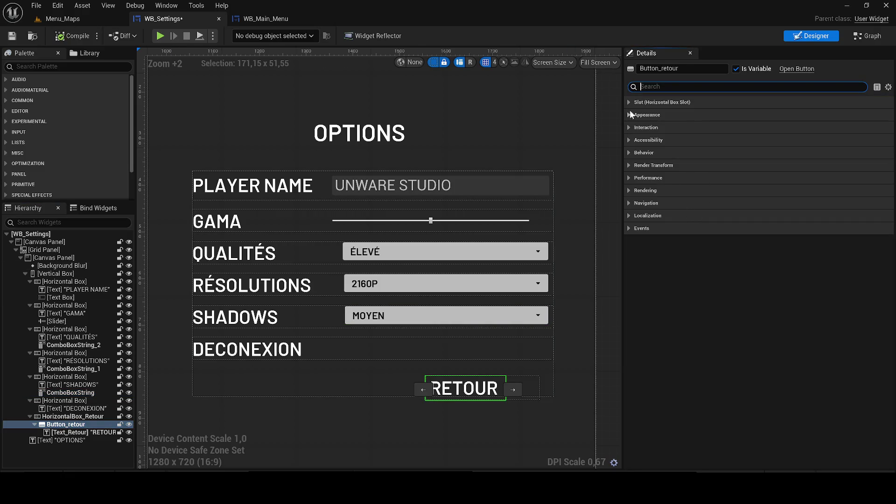
left_click(629, 102)
left_click(628, 165)
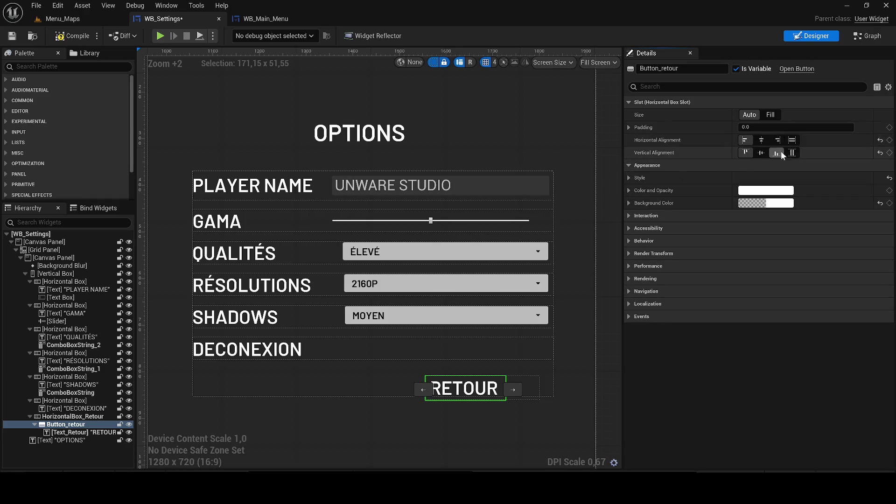
left_click(789, 142)
scroll(546, 313, "up", 1)
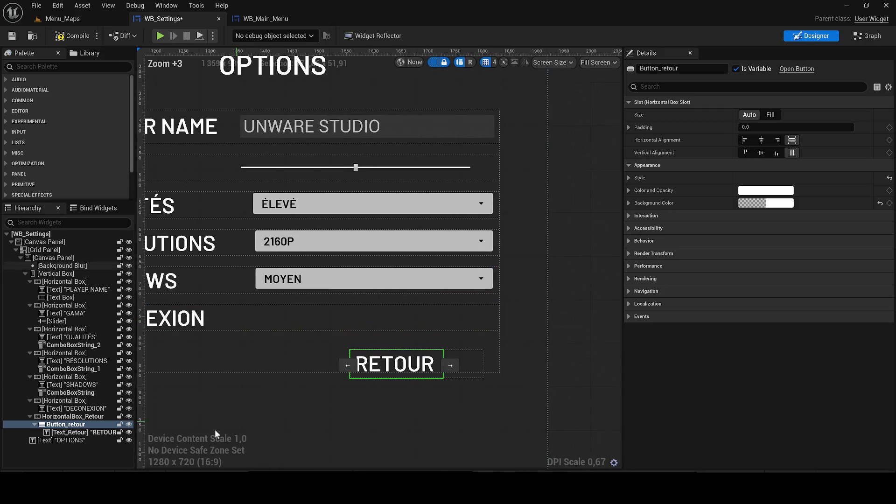
Set the RETOUR row's Size to Fill, keeping it below DECONEXION.
left_click(81, 432)
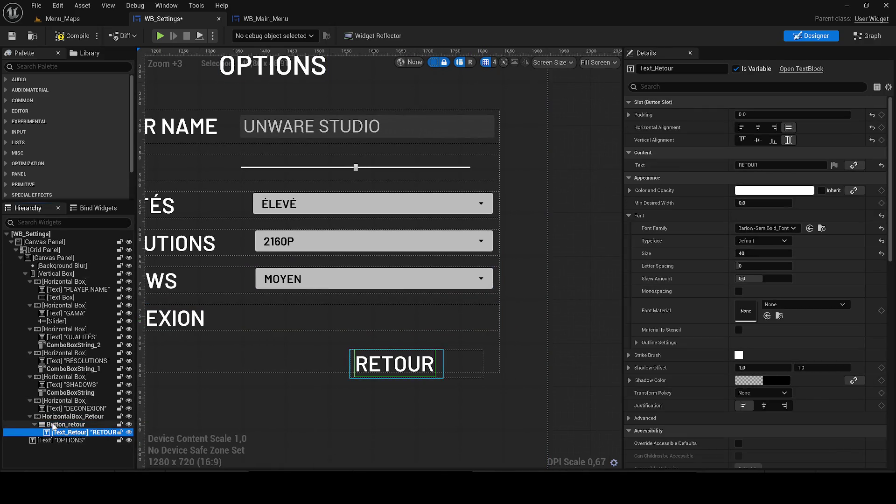
left_click(70, 416)
left_click(768, 177)
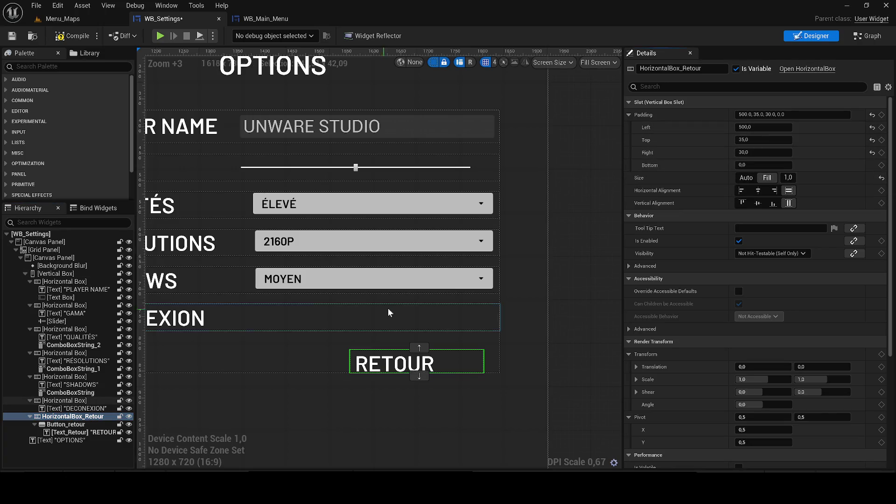
left_click_drag(384, 310, 372, 304)
left_click(394, 347)
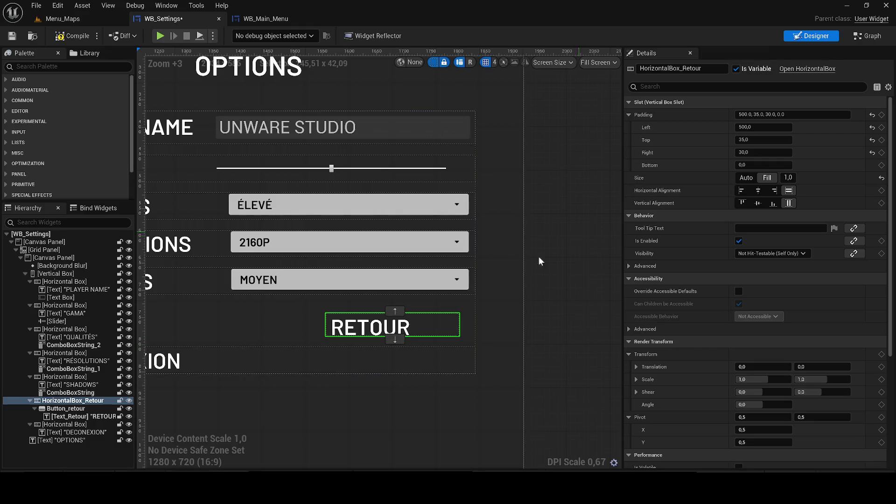
left_click(398, 341)
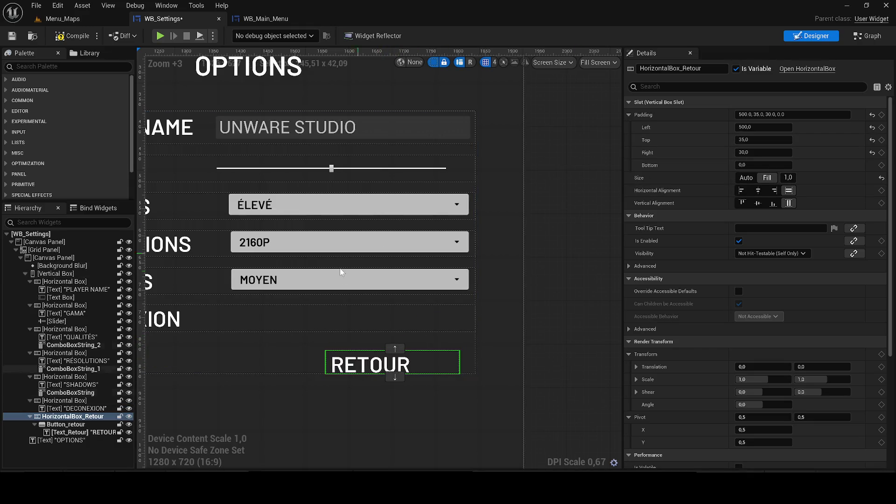
left_click_drag(356, 256, 422, 286)
left_click(764, 140)
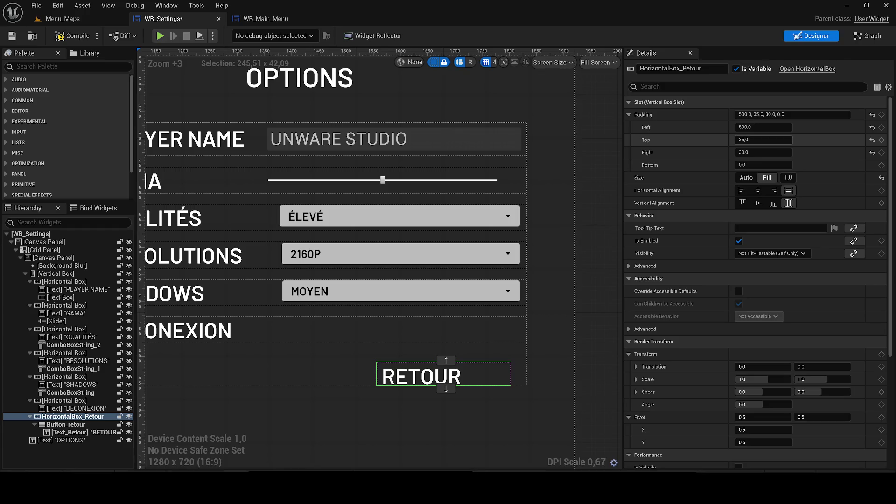
Try RETOUR row top padding values from 50 down to -20, then reset it to 0.
type("50")
key("Return")
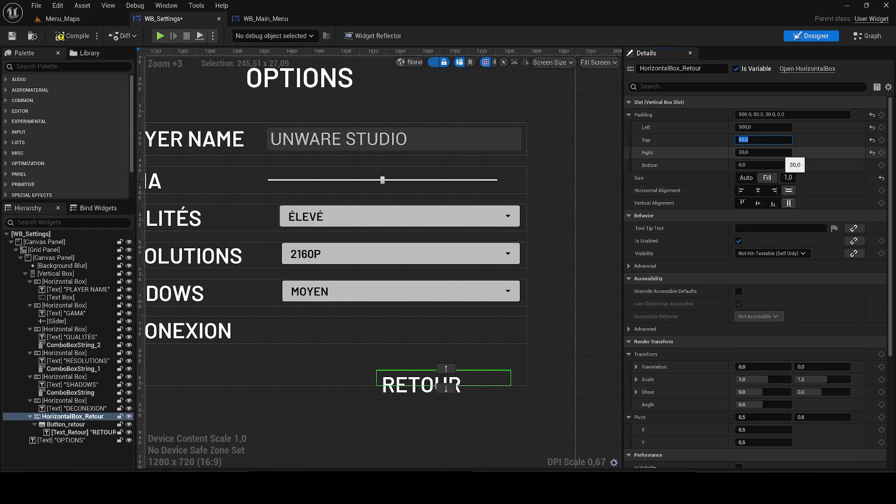
type("-")
key("Return")
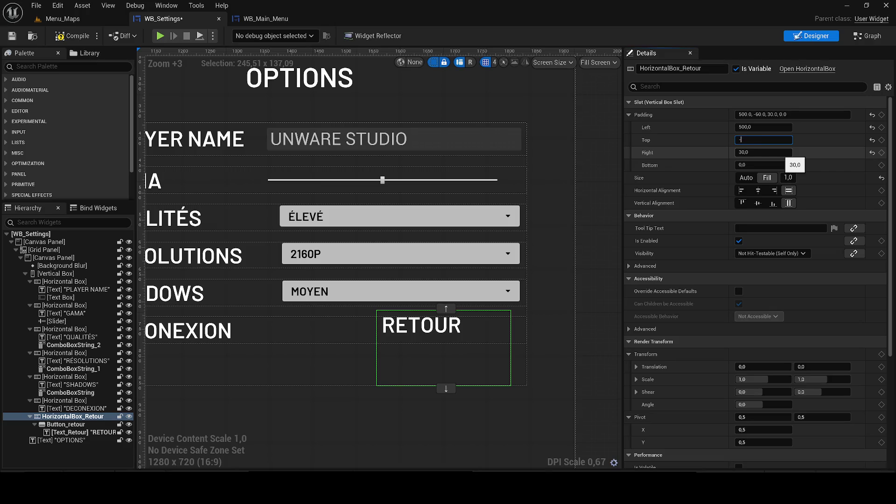
type("40")
key("Return")
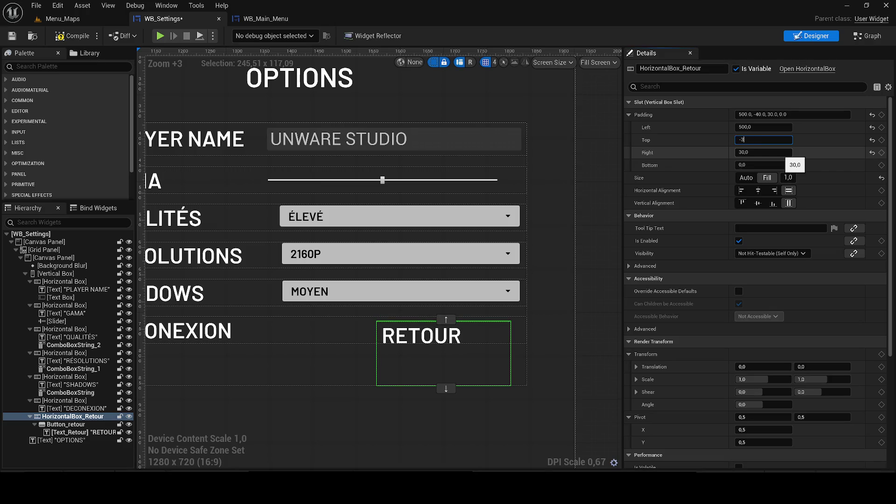
key("Return")
type("0")
key("Return")
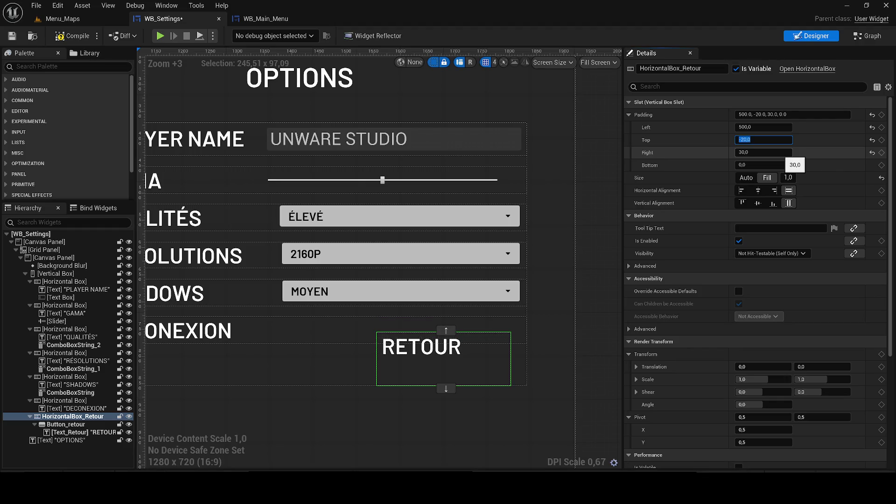
type("0")
key("Return")
type("-")
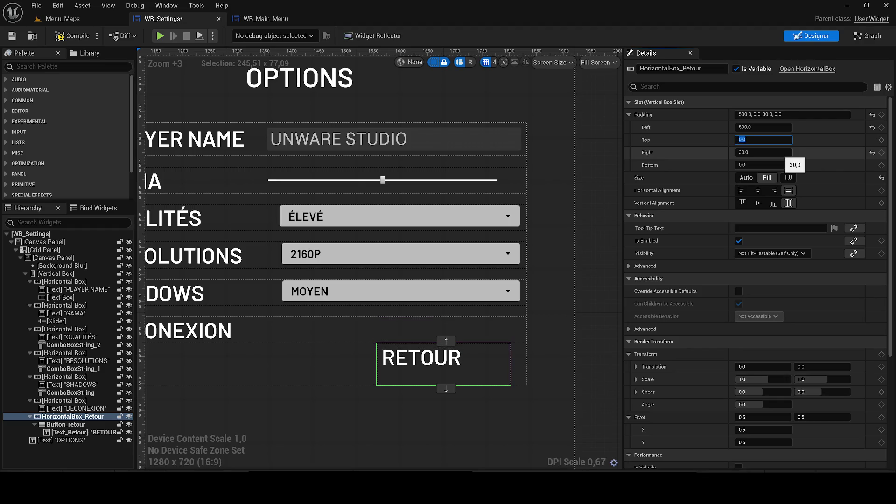
key("Escape")
Step the top padding through 10, 5, 6 and 7, settling on 30.
type("10")
key("Return")
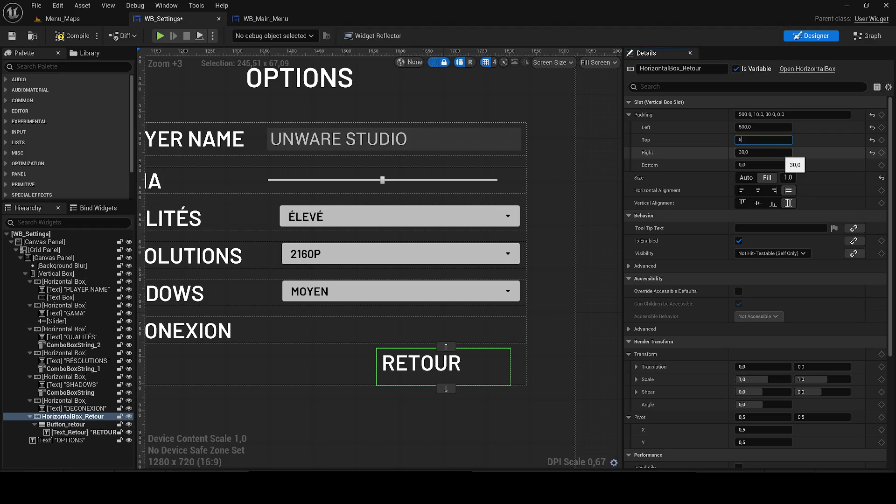
type("5")
key("Return")
type("6")
key("Return")
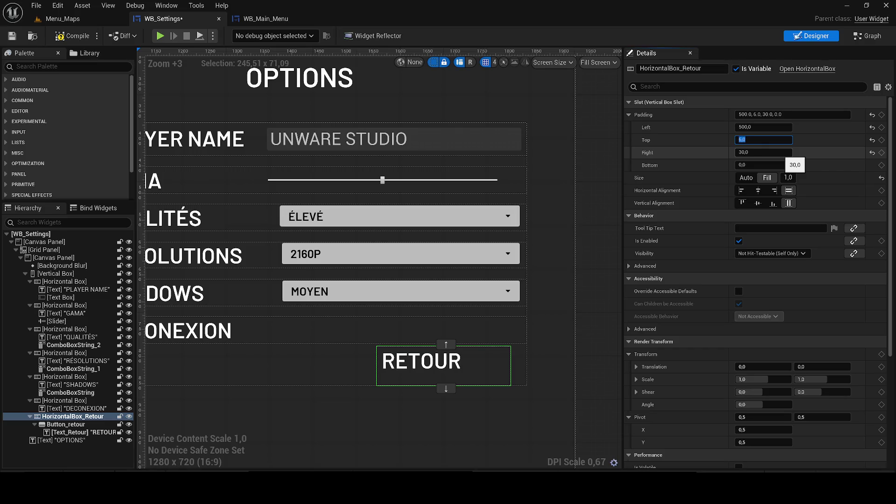
type("7")
key("Return")
type("104")
key("BackSpace")
key("Return")
type("30")
key("Return")
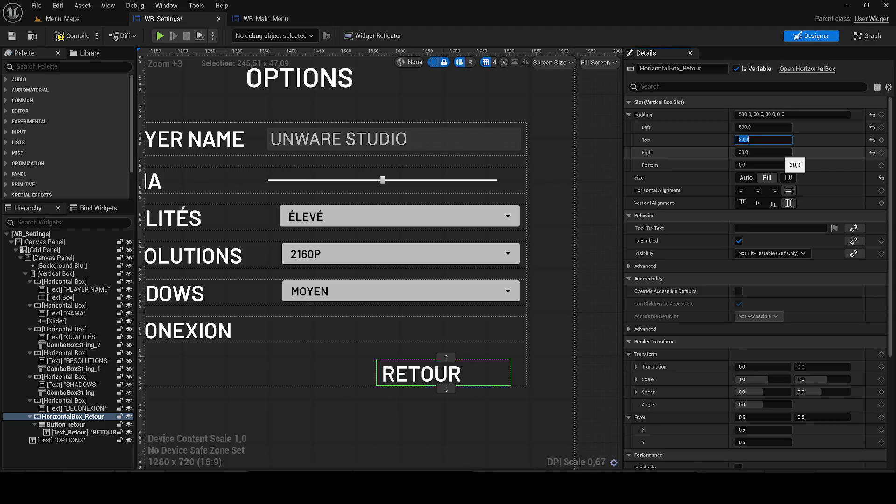
left_click(800, 197)
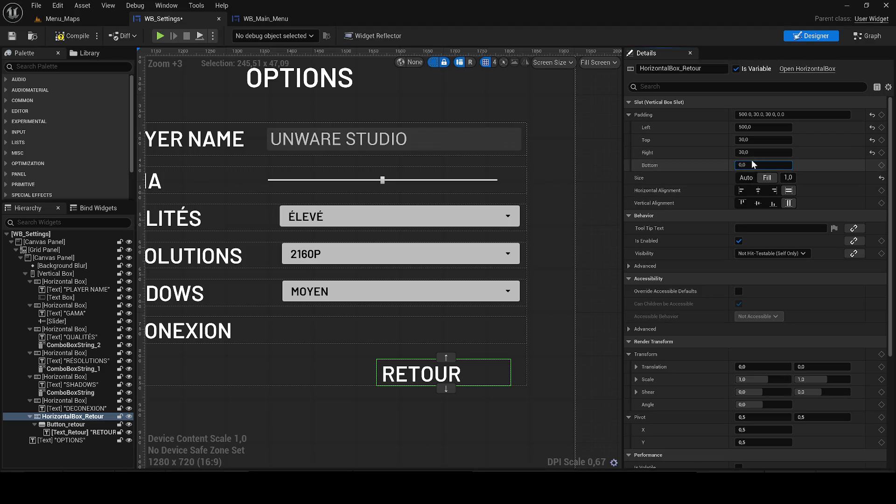
Set the RETOUR row's bottom padding to 10.
left_click(733, 165)
type("10")
key("Return")
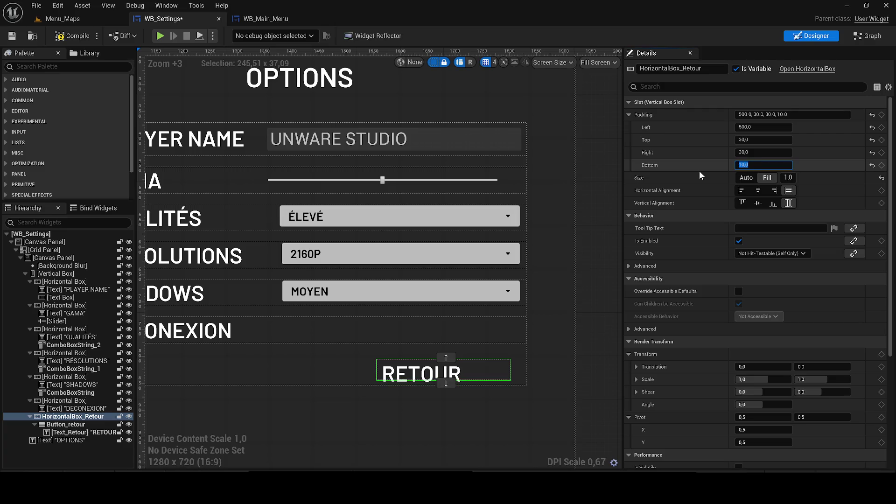
scroll(458, 316, "up", 1)
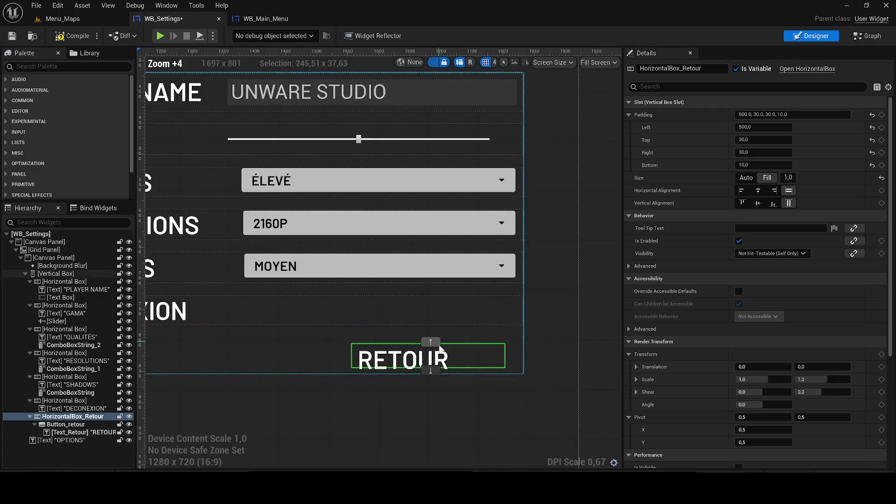
Set the RETOUR button's slot size to Fill.
left_click(68, 425)
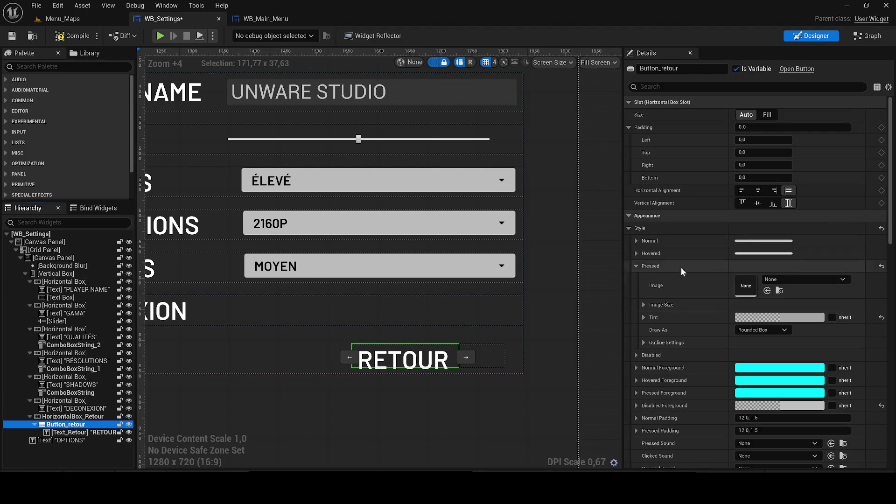
left_click(766, 115)
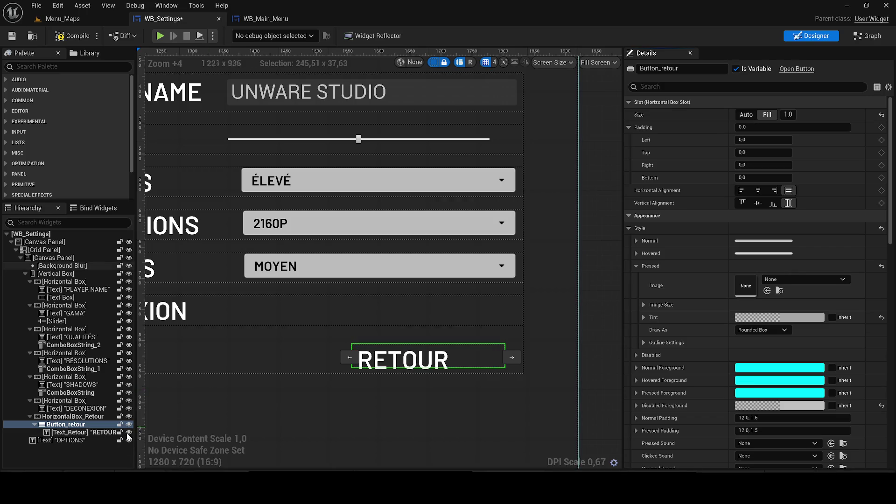
left_click(66, 432)
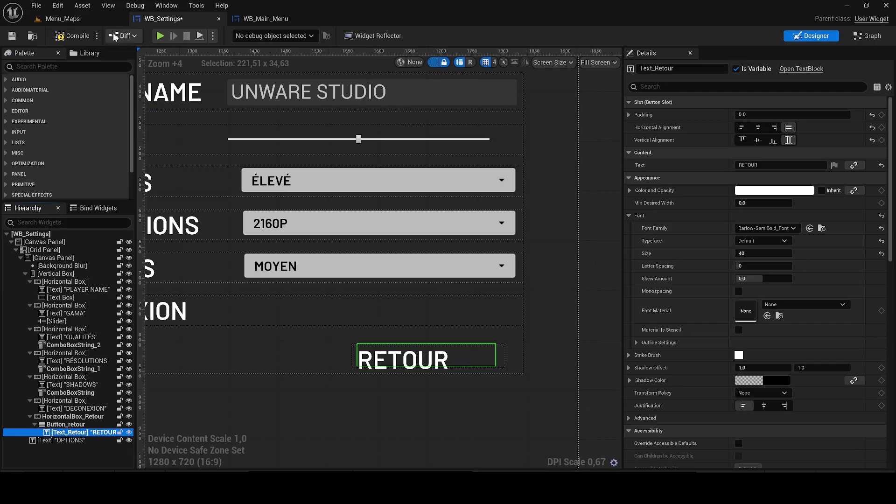
Save WB_Settings and switch to the Menu_Maps level for play-testing.
left_click(10, 36)
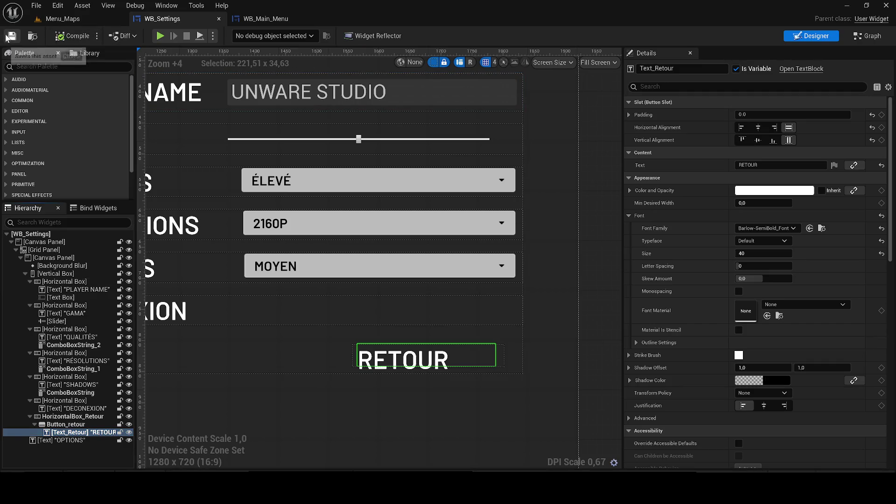
left_click(601, 197)
scroll(601, 197, "down", 3)
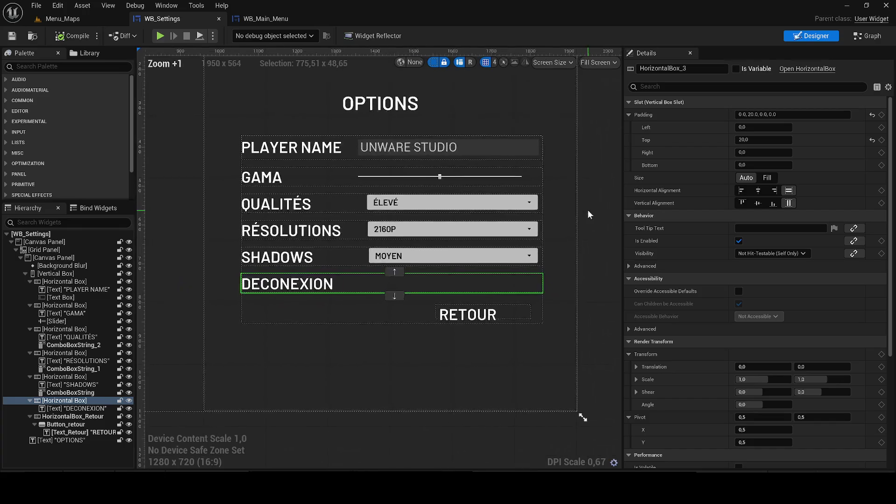
scroll(584, 208, "up", 1)
left_click(62, 21)
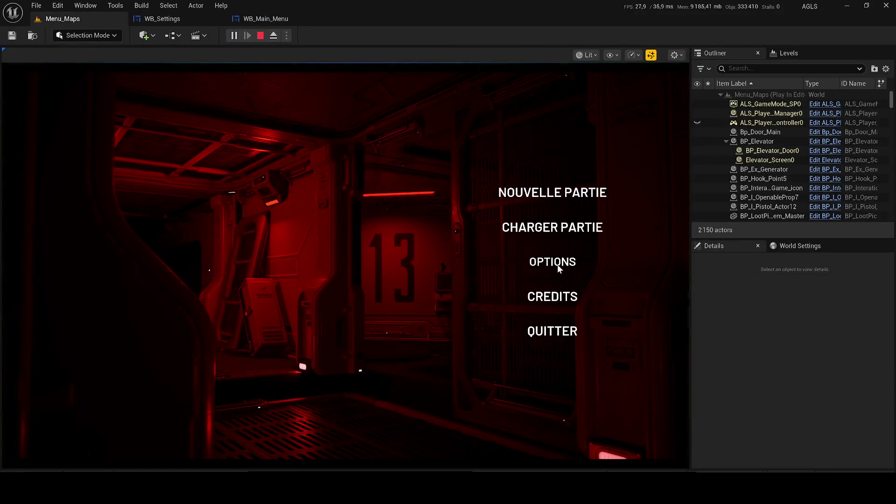
Open Options in-game, check the resolution, shadows and quality lists, then return to the main menu.
left_click(557, 263)
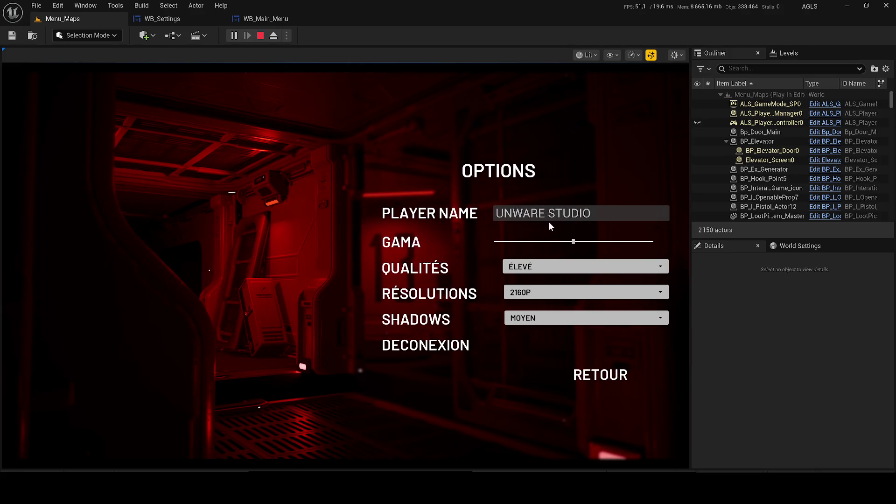
left_click(532, 293)
left_click(530, 332)
left_click(526, 318)
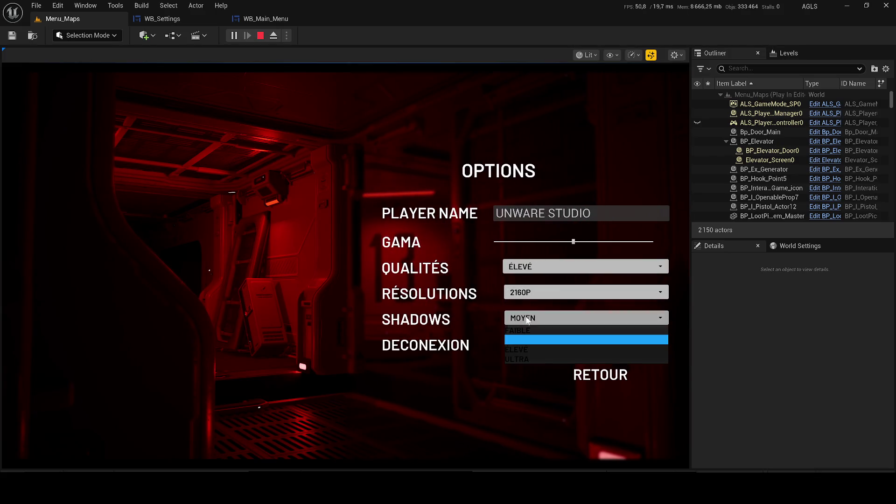
left_click(523, 267)
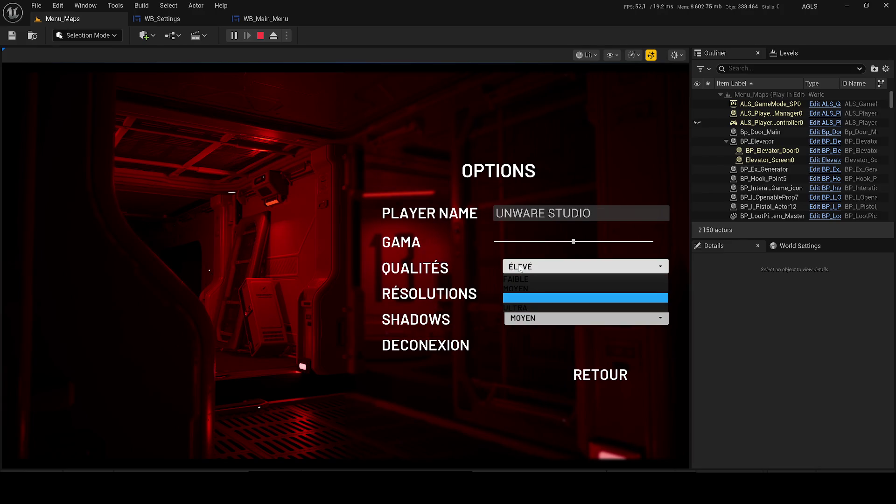
left_click(601, 381)
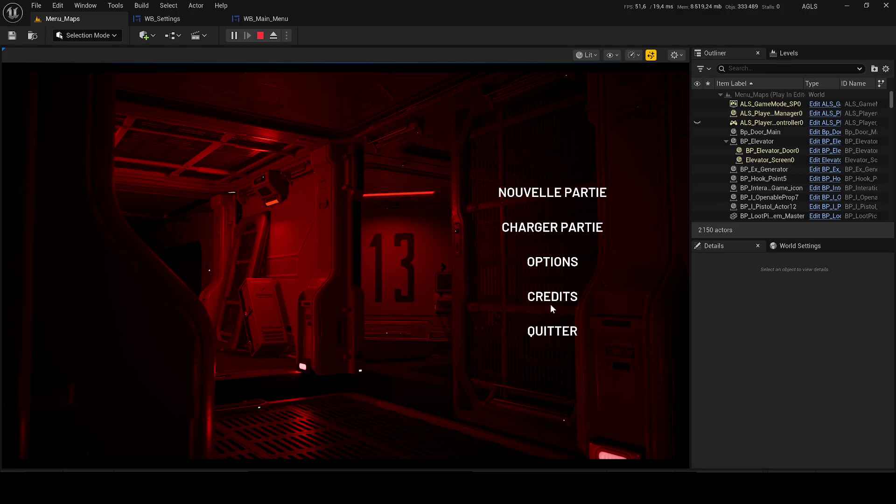
Reopen Options, open and close the quality, resolution and shadows lists unchanged, then leave.
left_click(544, 264)
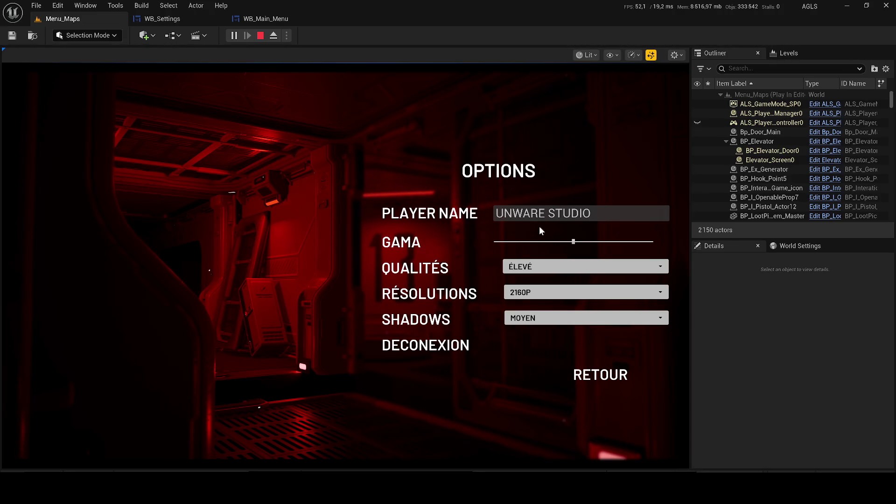
left_click(536, 263)
left_click(541, 295)
left_click(540, 295)
left_click(541, 329)
left_click(538, 319)
left_click(535, 318)
left_click(611, 377)
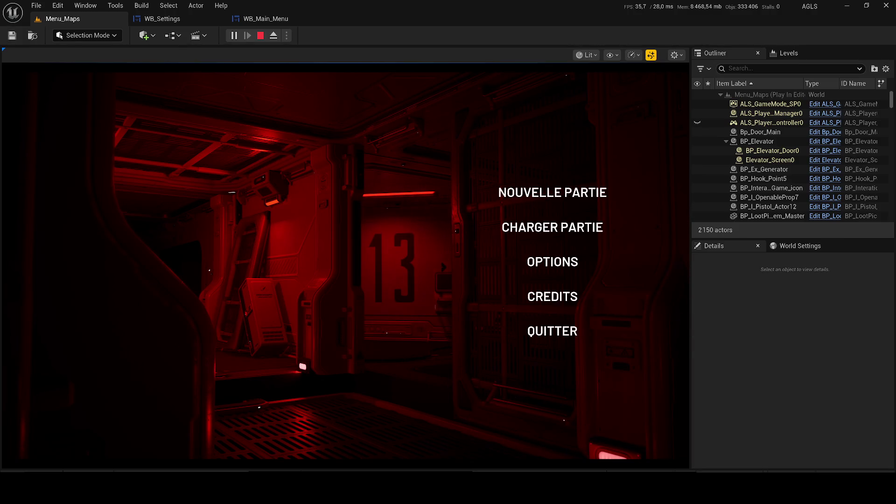
Reopen Options, check the shadows list, close the screen, and stop Play In Editor.
left_click(552, 260)
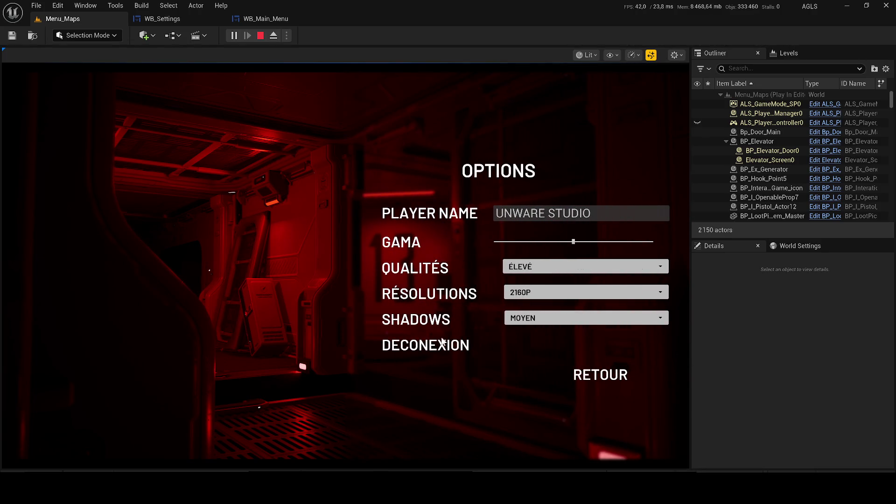
left_click(555, 320)
left_click(360, 371)
left_click(600, 375)
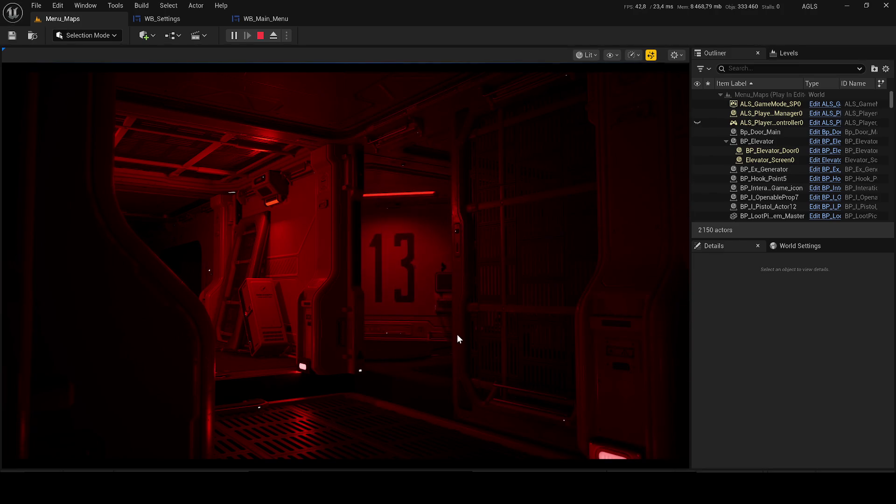
left_click(260, 35)
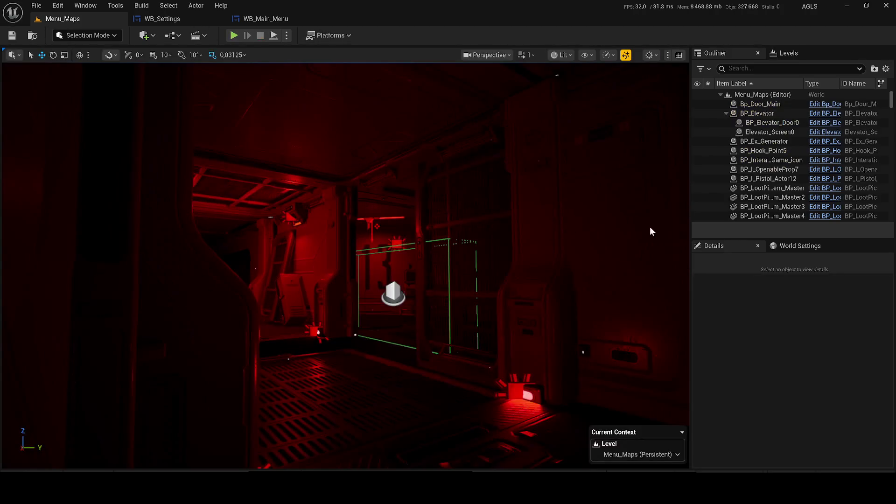
left_click(170, 19)
Select the SHADOWS combo box in the WB_Settings designer and focus the Details search.
scroll(571, 251, "down", 2)
left_click(453, 293)
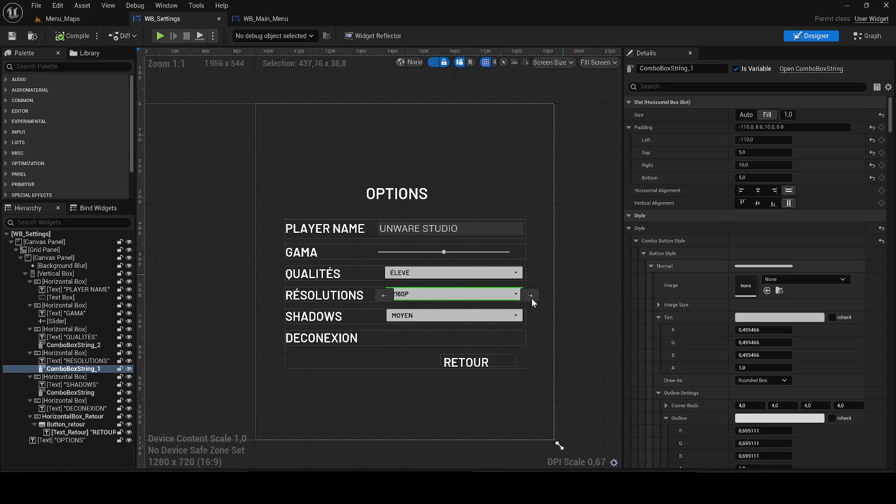
scroll(429, 323, "up", 2)
left_click(447, 318)
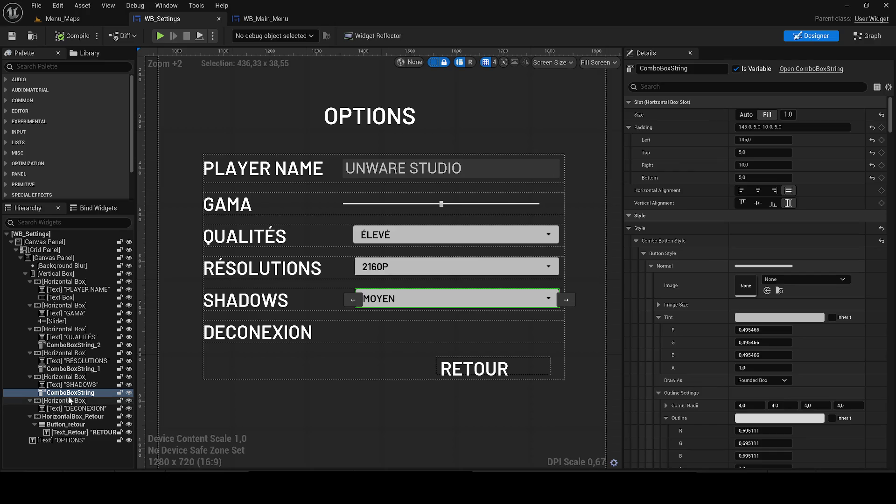
left_click(659, 88)
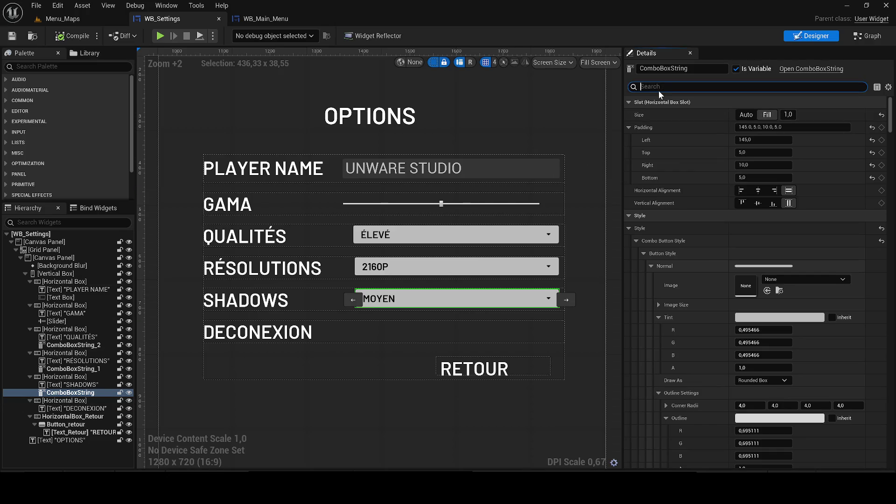
Rename the first shadows option to DÉSACTIVÉ, make it the default, then compile and save.
type("opt")
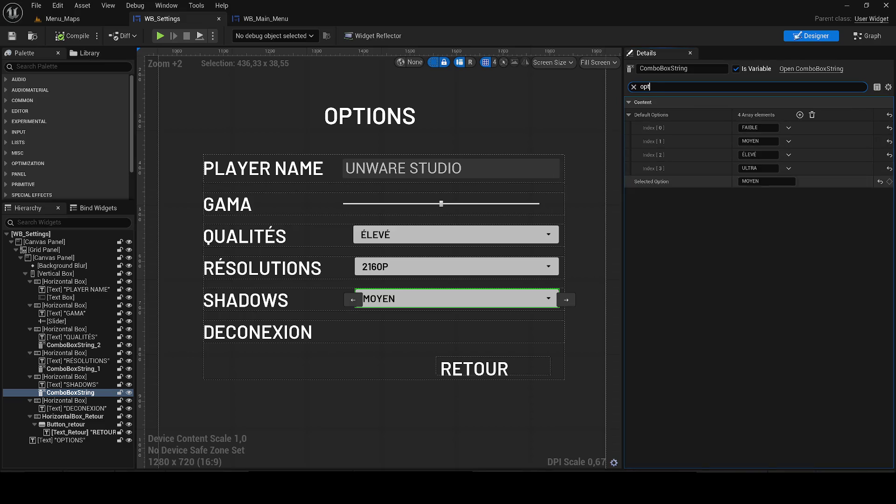
left_click(758, 128)
type("OFF")
left_click(770, 181)
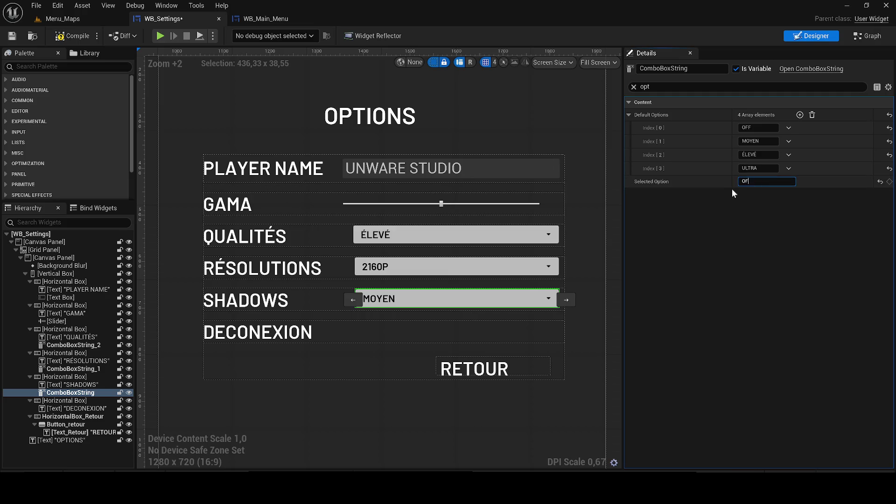
left_click(73, 36)
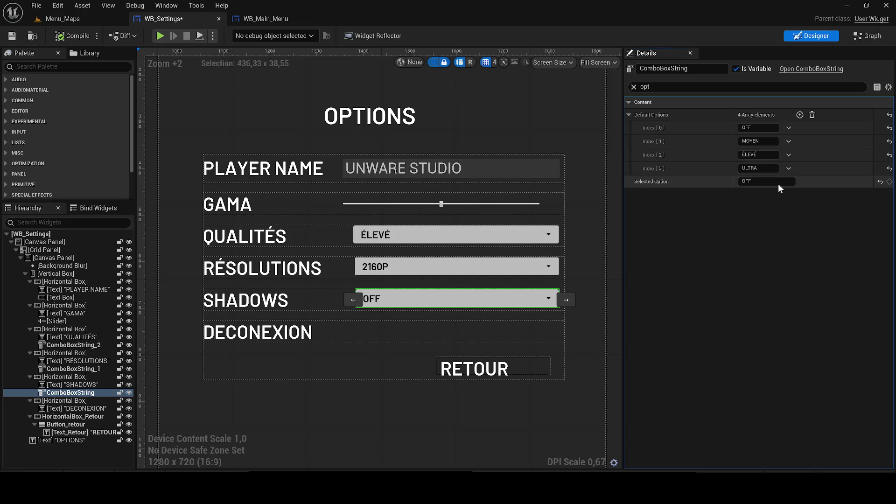
left_click(775, 182)
type("DÉSACTIVÉ")
left_click(758, 128)
type("DÉSACTIVÉ")
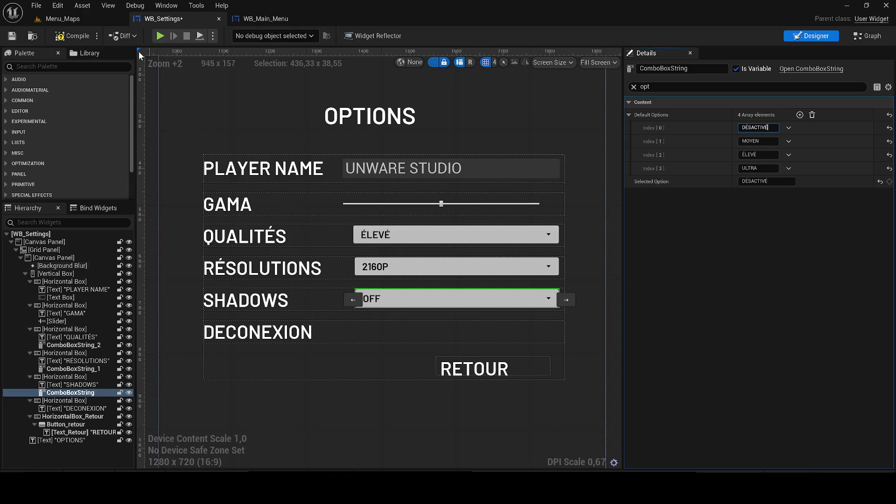
key("Return")
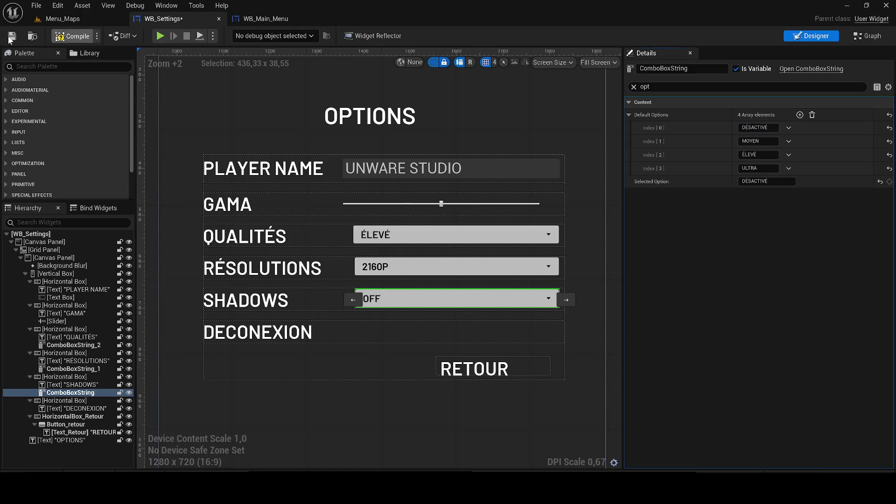
key("F7")
left_click(9, 39)
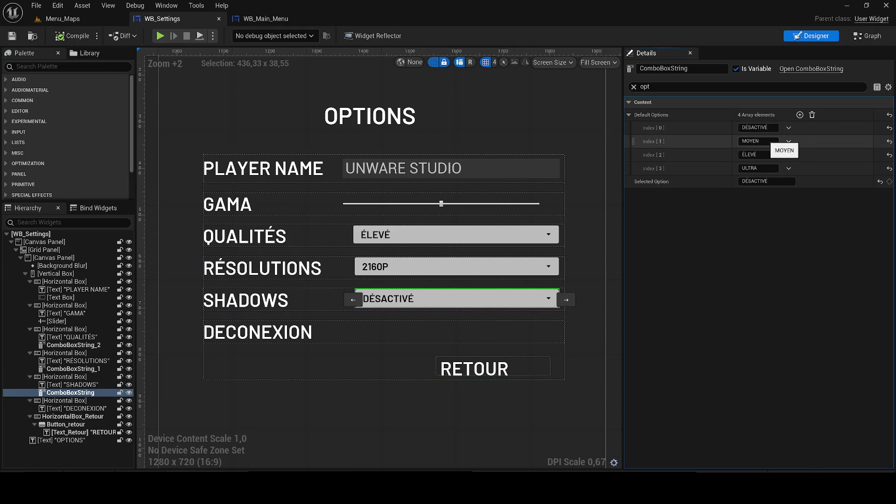
Rename the remaining shadows options to FAIBLE, MOYEN and ÉLEVÉ and compile.
left_click(756, 140)
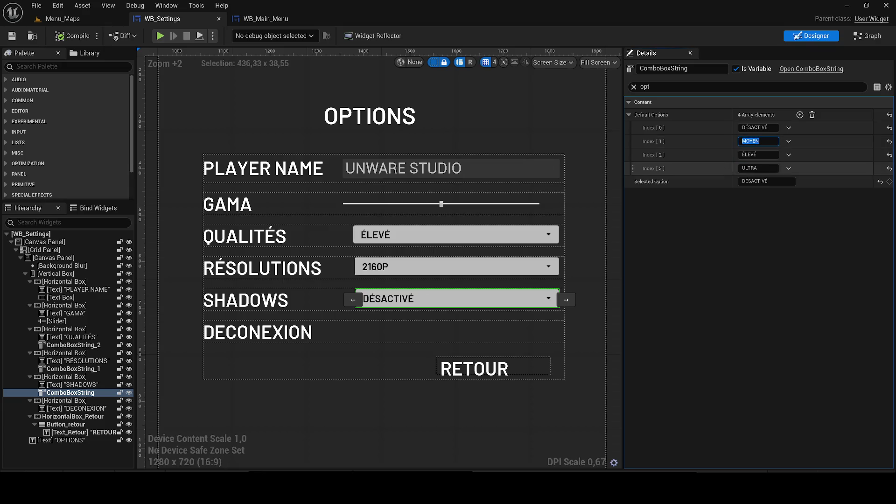
type("FAIRE")
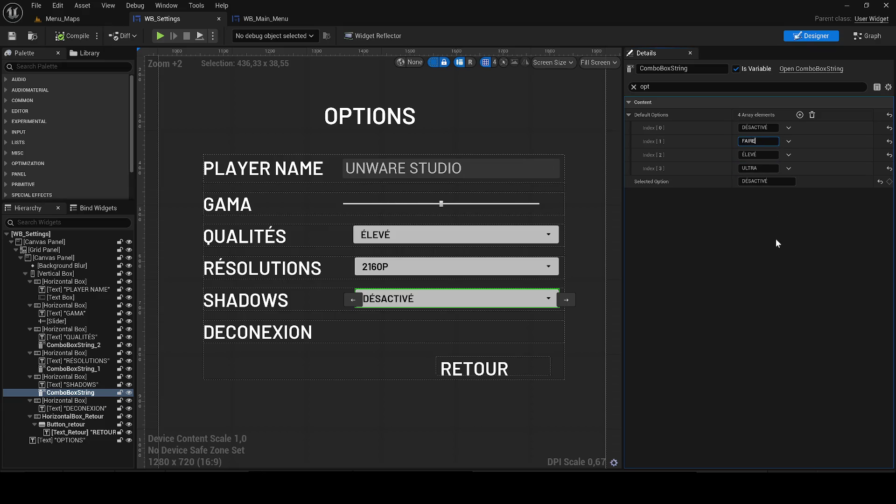
key("BackSpace")
key("BackSpace")
type("BLE")
key("Return")
key("Tab")
type("mo")
key("BackSpace")
key("BackSpace")
type("MOYEN")
double_click(750, 154)
left_click(756, 168)
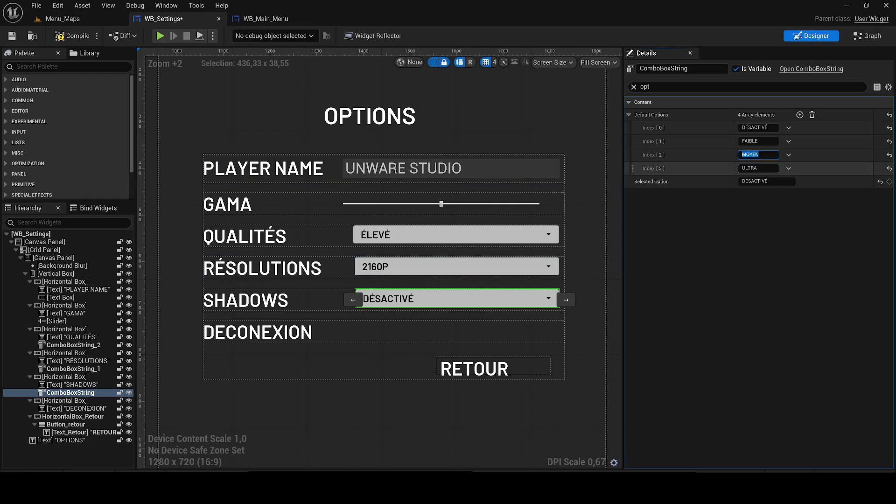
type("ÉLEVÉ")
key("Return")
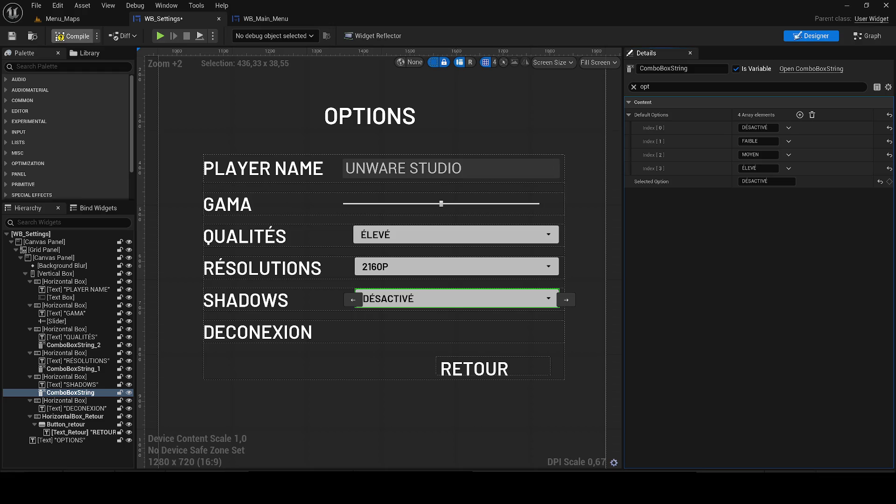
left_click(71, 36)
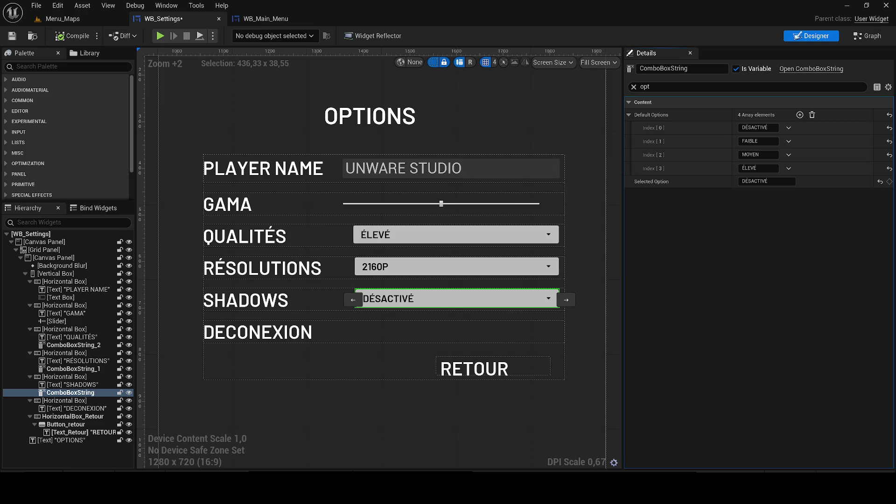
Save WB_Settings and switch to its event graph.
left_click(8, 39)
left_click(863, 37)
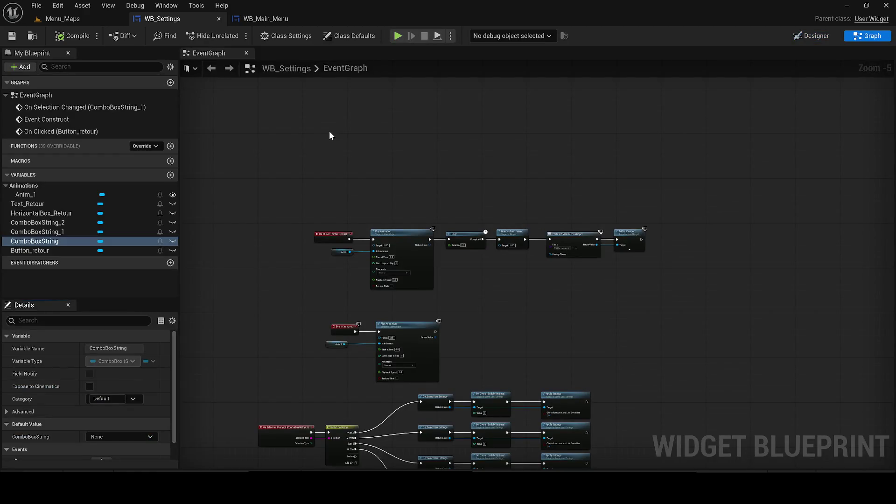
Add the IA_Pause enhanced input event node to the WB_Settings graph and position it.
right_click(330, 135)
type("IA_Pause")
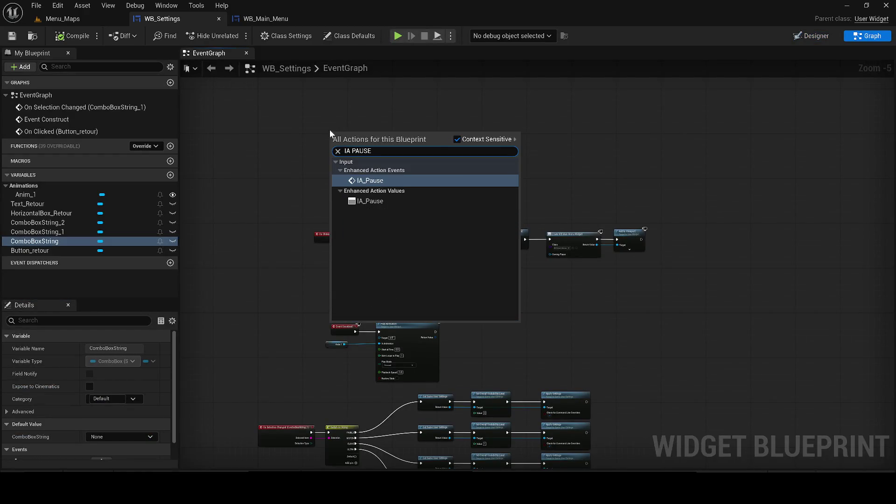
left_click(376, 181)
scroll(376, 180, "up", 5)
left_click_drag(391, 223, 400, 249)
mouse_move(329, 171)
left_mouse_down()
mouse_move(275, 139)
mouse_move(266, 117)
left_mouse_up()
left_click(322, 190)
left_click_drag(341, 133, 450, 134)
Chain a Do Once after Started, then Remove from Parent after Completed.
type("Do once")
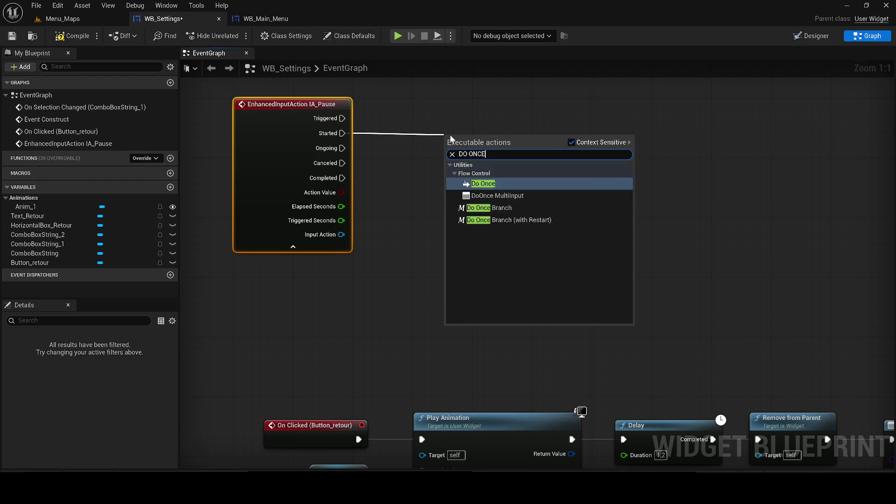
key("Return")
left_click_drag(502, 133, 578, 131)
type("remove from")
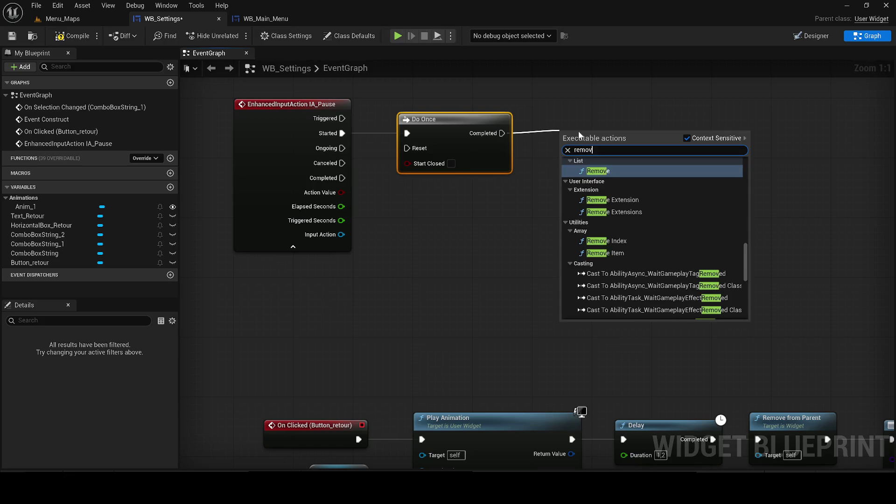
key("Return")
mouse_move(592, 142)
left_mouse_down()
mouse_move(586, 121)
mouse_move(589, 134)
mouse_move(626, 134)
left_mouse_up()
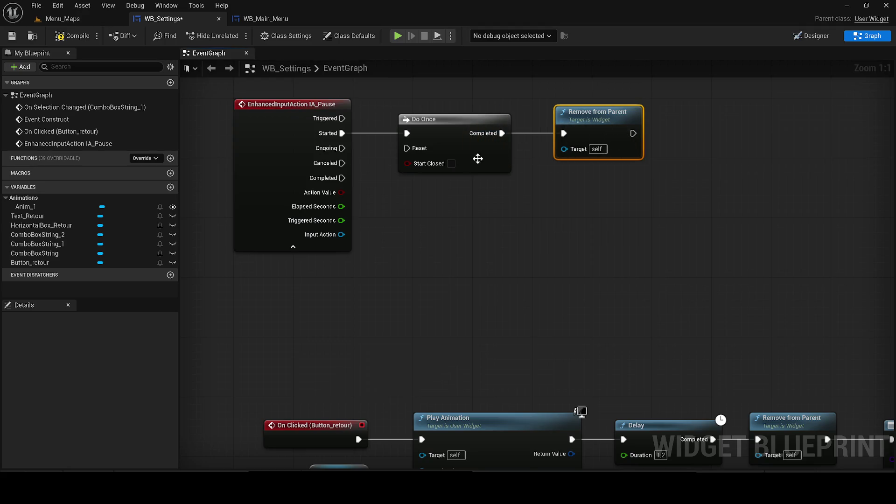
Loop Remove from Parent's output back to Do Once Reset through two reroute knots.
left_click_drag(407, 150, 633, 133)
double_click(513, 137)
mouse_move(513, 138)
left_mouse_down()
mouse_move(508, 237)
mouse_move(401, 188)
mouse_move(655, 182)
mouse_move(646, 189)
left_mouse_up()
double_click(419, 184)
Compile WB_Settings and straighten the reroute knots on the loop-back wire.
left_click(72, 36)
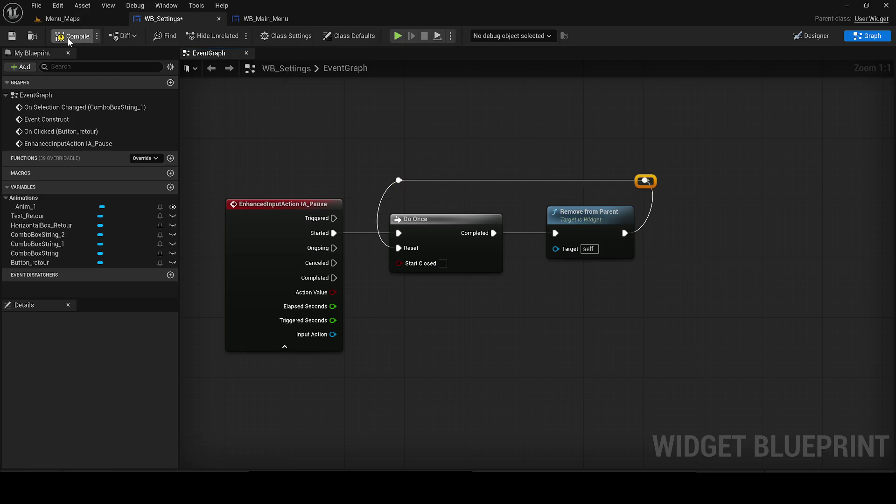
left_click_drag(370, 155, 420, 185)
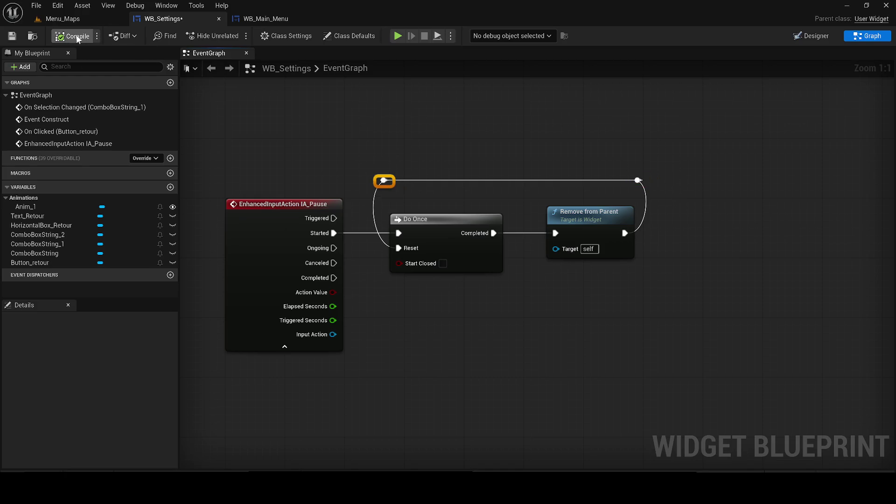
left_click(343, 133)
left_click_drag(384, 180, 391, 181)
left_click(383, 136)
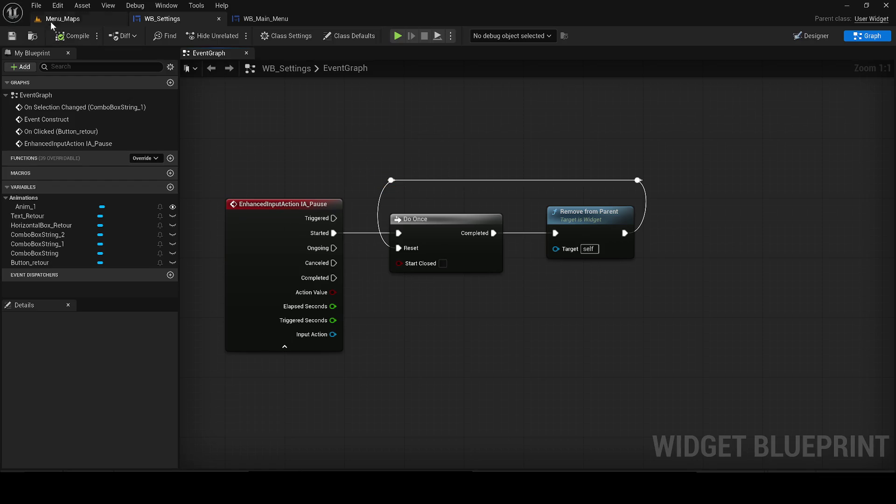
left_click(53, 20)
key("ctrl+space")
key("ctrl+space")
key("ctrl+space")
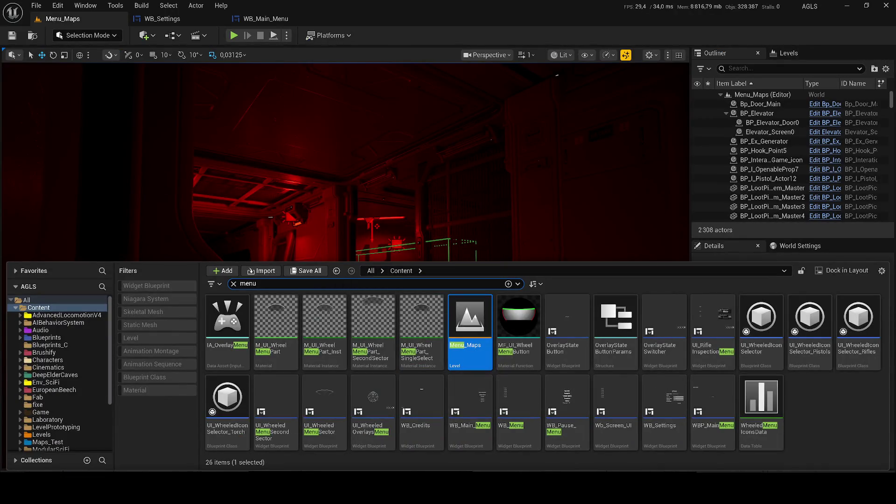
Search the Content Drawer for 'pause', open WB_Pause_Menu, and select setting_button.
mouse_move(229, 322)
type("pause")
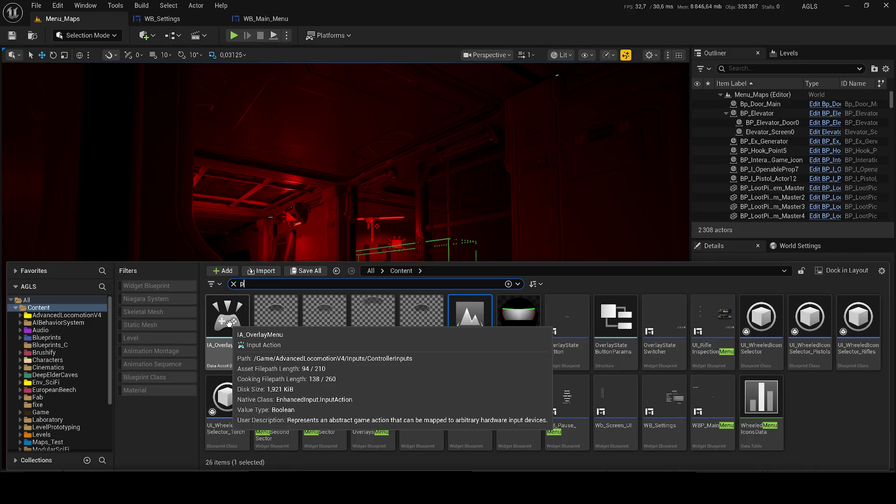
left_click(269, 336)
double_click(270, 335)
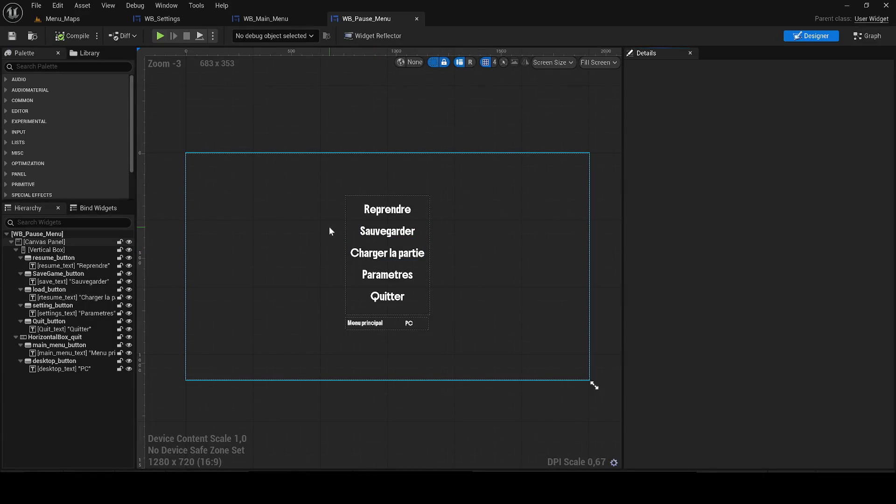
left_click(385, 273)
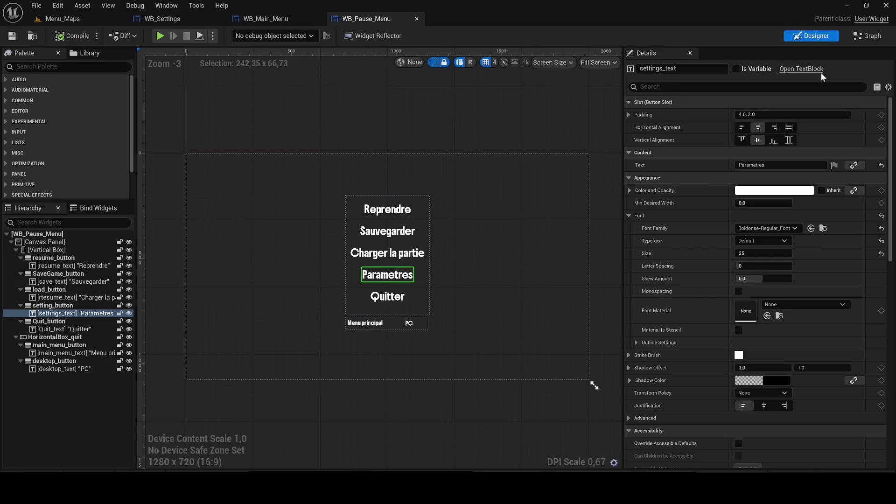
left_click(865, 37)
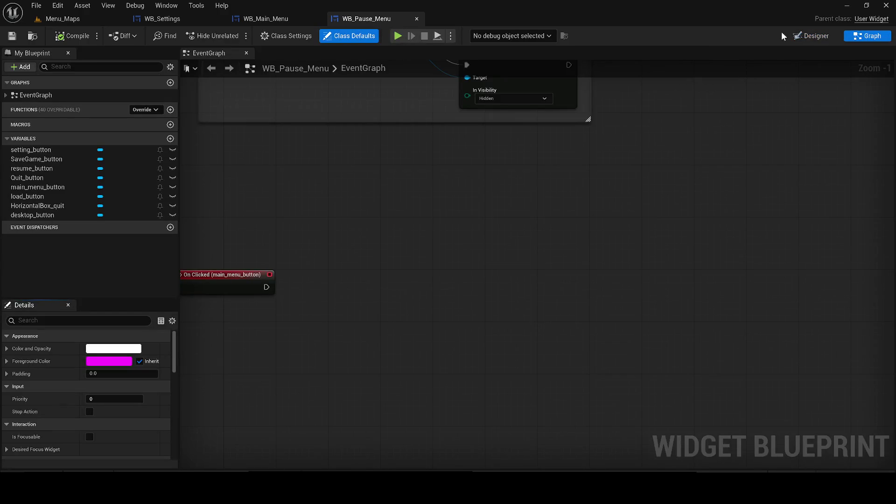
left_click(805, 34)
left_click(53, 305)
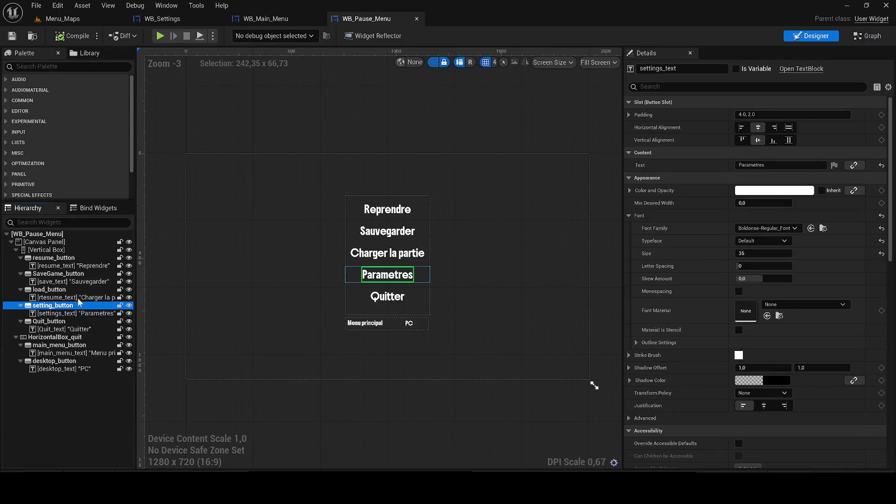
scroll(794, 373, "down", 10)
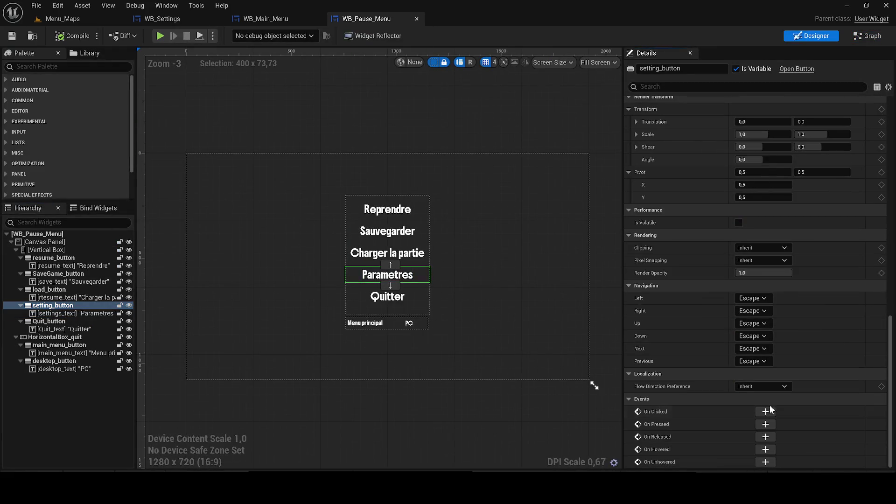
Add an On Clicked event for setting_button feeding a Remove from Parent node.
left_click(770, 413)
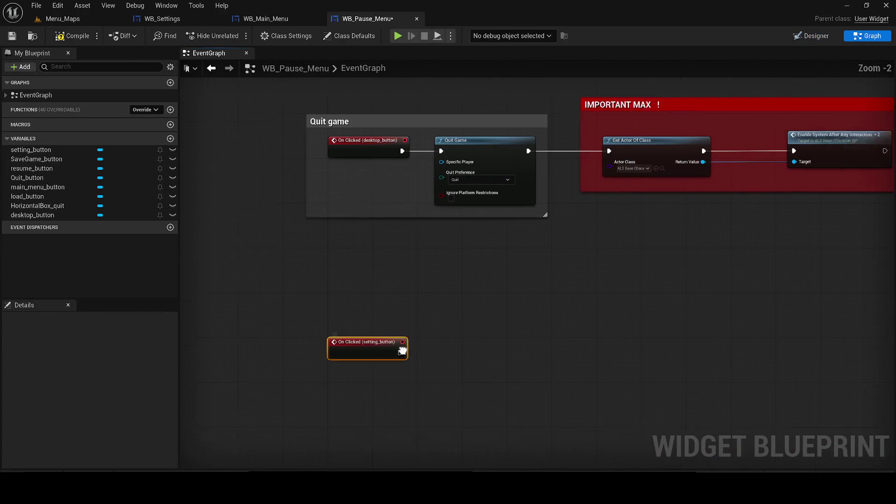
left_click_drag(313, 333, 408, 331)
type("remove fr")
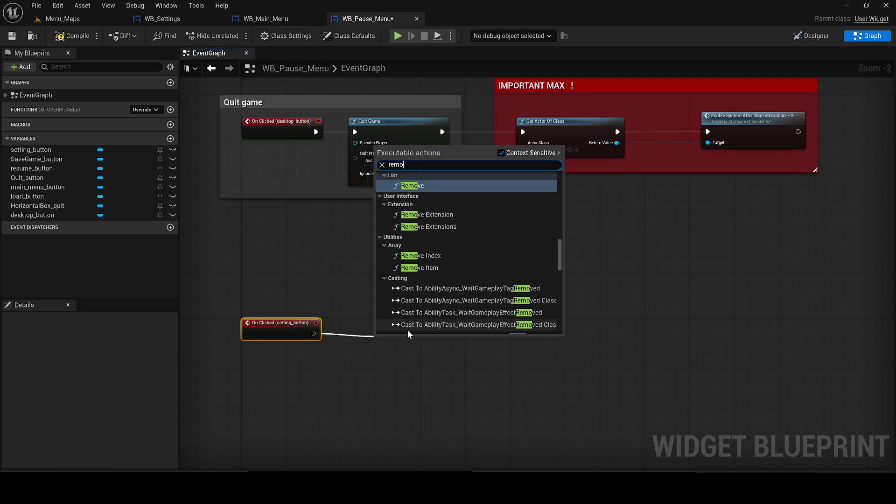
key("Return")
mouse_move(402, 332)
left_mouse_down()
mouse_move(384, 326)
mouse_move(490, 333)
left_mouse_up()
Follow with a Create Widget node whose class is WB_Settings.
type("crea")
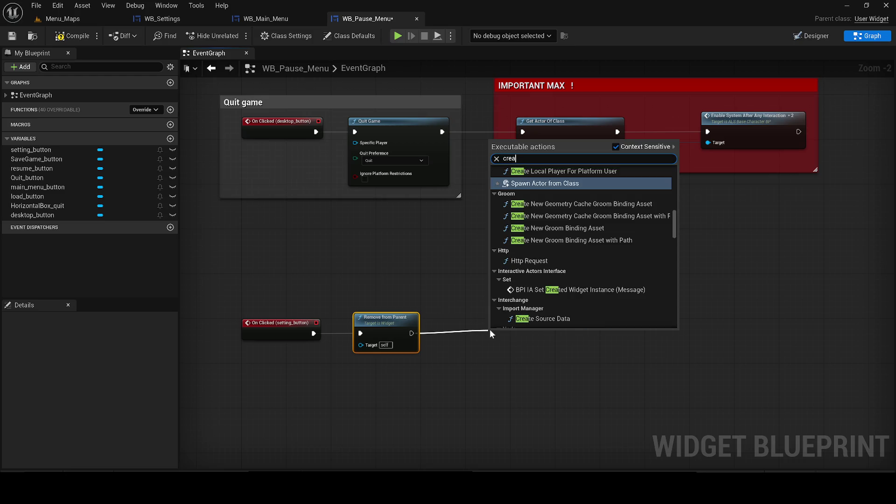
type("te wid")
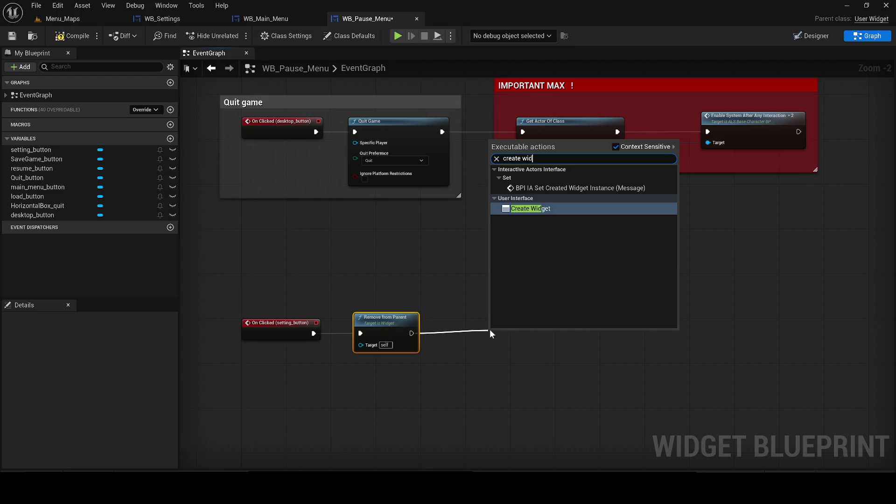
key("Return")
left_click_drag(542, 349, 503, 332)
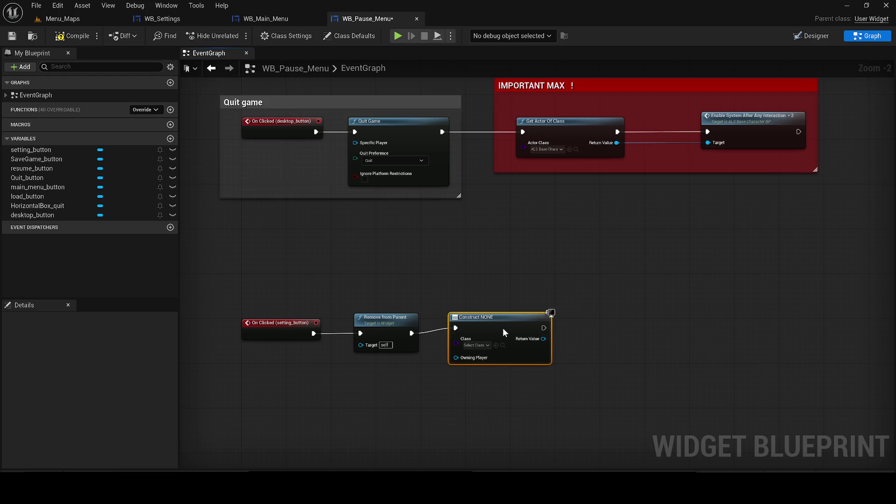
left_click(478, 350)
type("wb_setti")
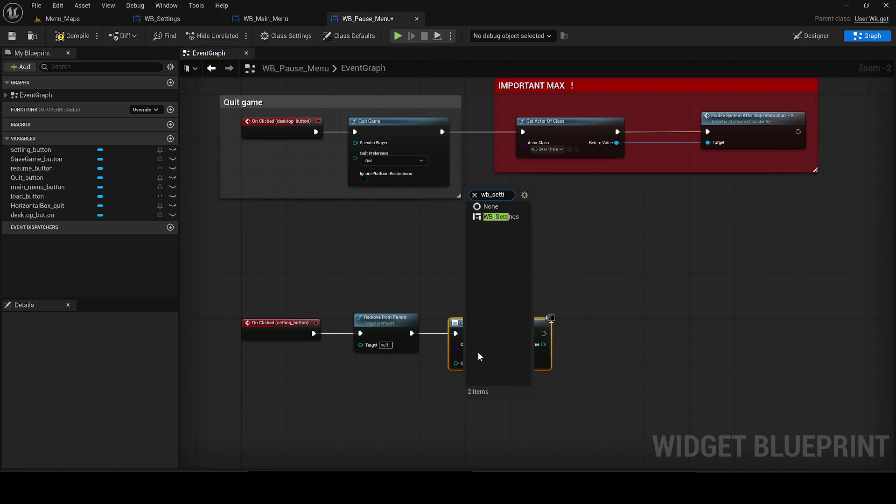
type("t")
left_click(508, 384)
Add the created widget to the viewport, delete a stray node, then compile and save.
left_click_drag(544, 344, 626, 318)
left_click(594, 322)
left_click(630, 319)
left_click(635, 327)
left_click(600, 350)
key("Delete")
left_click(58, 37)
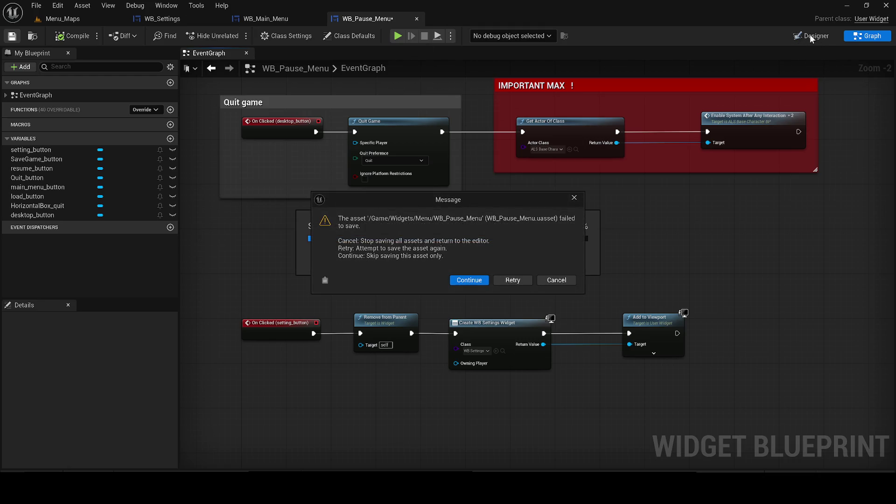
left_click(574, 198)
left_click(812, 36)
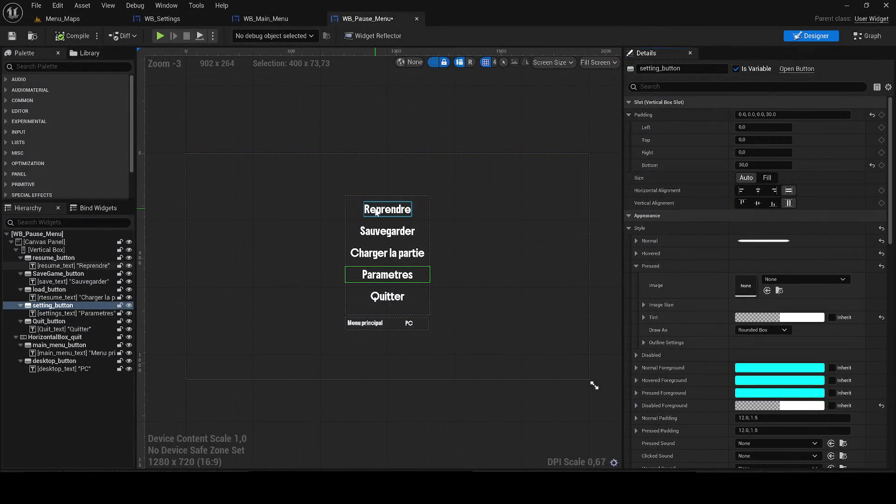
Select the Reprendre label and look up the font asset used by the main menu.
left_click(376, 212)
scroll(376, 212, "up", 3)
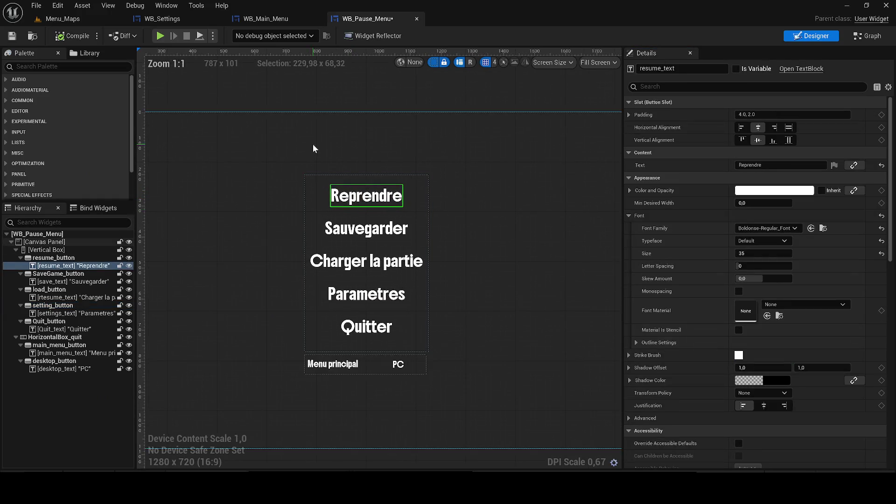
left_click(263, 21)
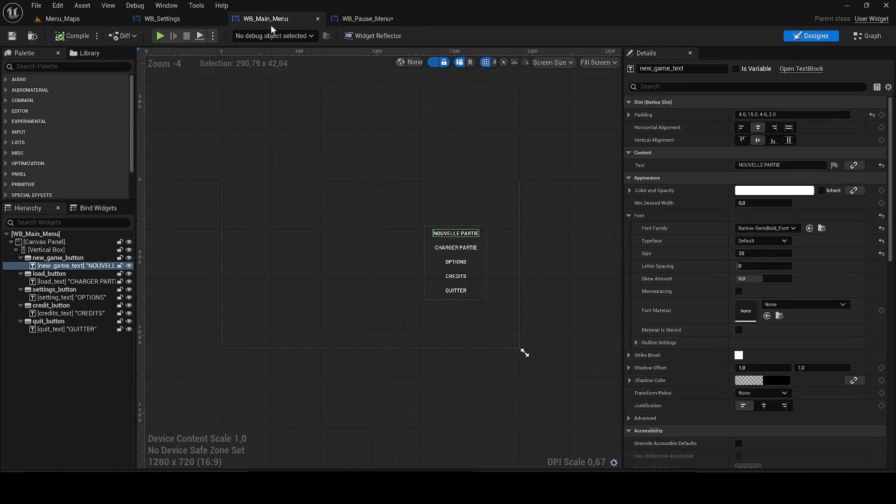
left_click(822, 229)
left_click(368, 19)
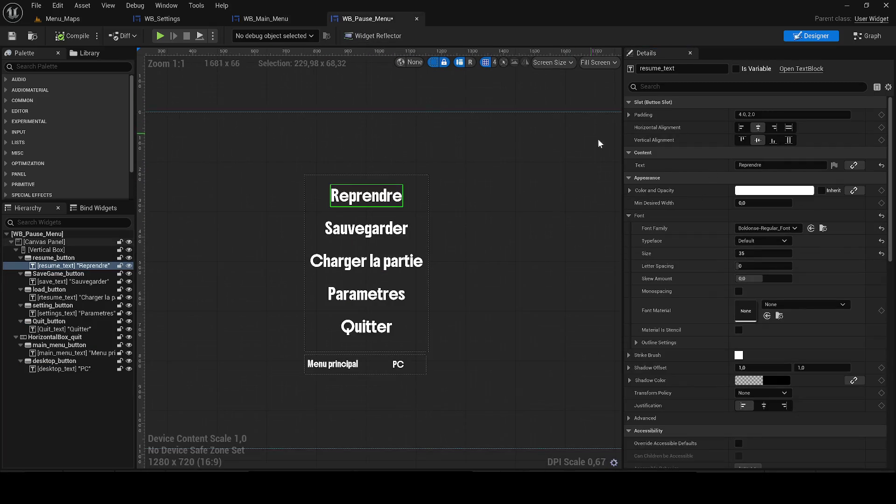
Multi-select Sauvegarder through Menu principal labels, apply Barlow-SemiBold_Font, and compile.
left_click(66, 281, "ctrl")
left_click(63, 298, "ctrl")
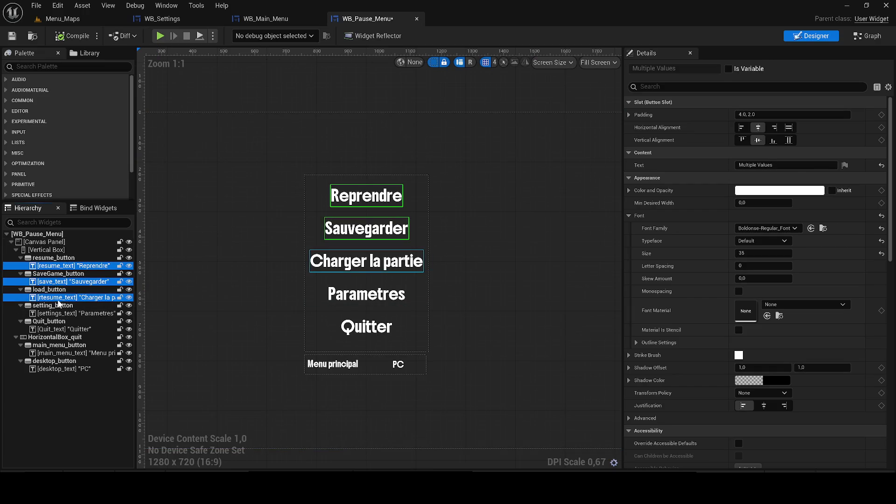
left_click(65, 313, "ctrl")
left_click(60, 329, "ctrl")
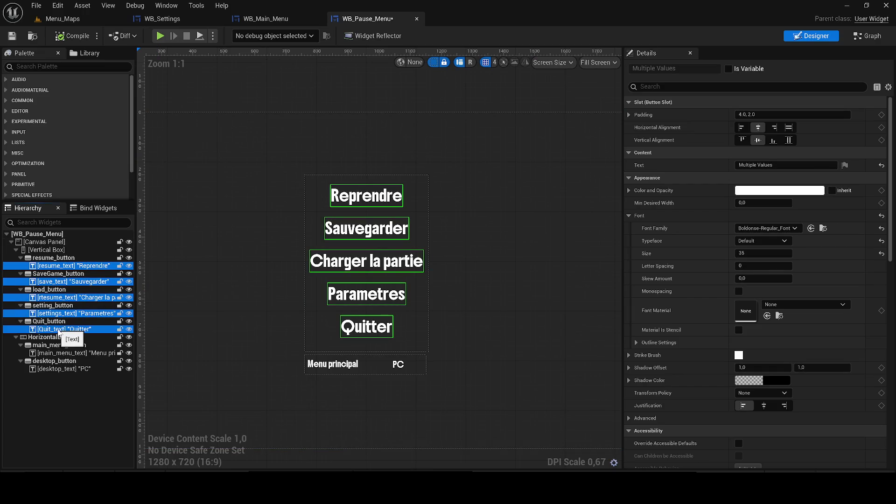
left_click(56, 369, "ctrl")
left_click(63, 354, "ctrl")
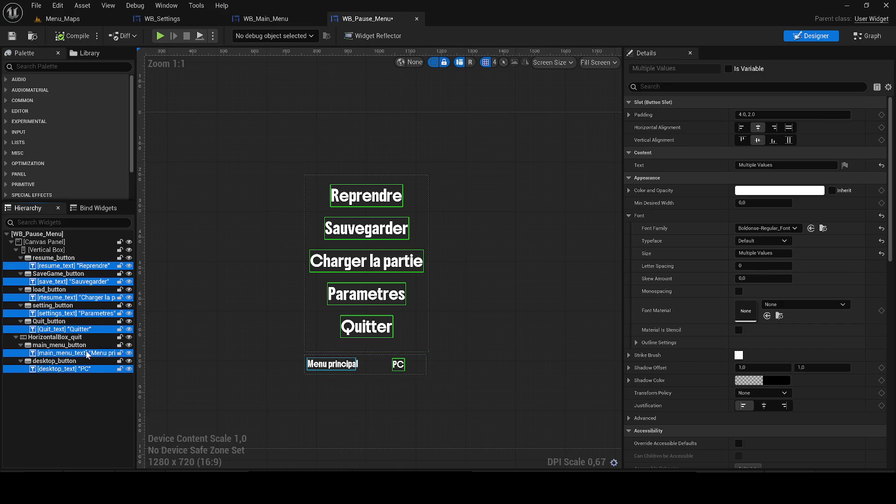
left_click(760, 231)
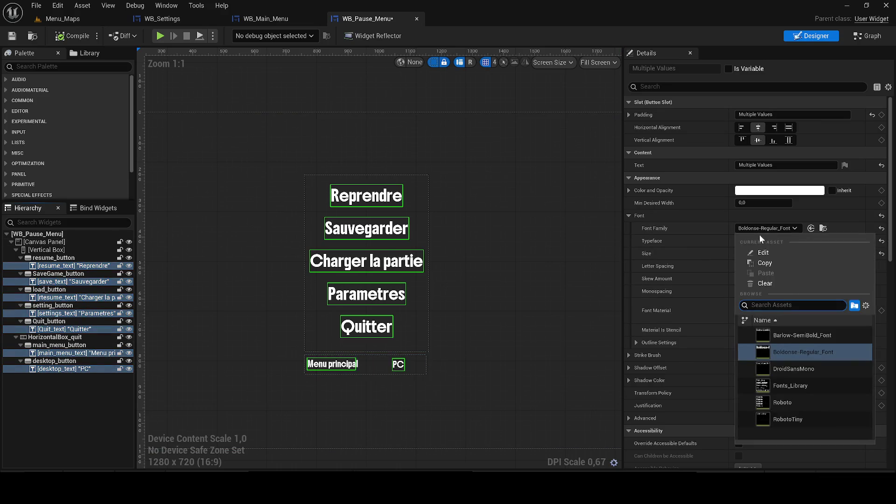
left_click(824, 335)
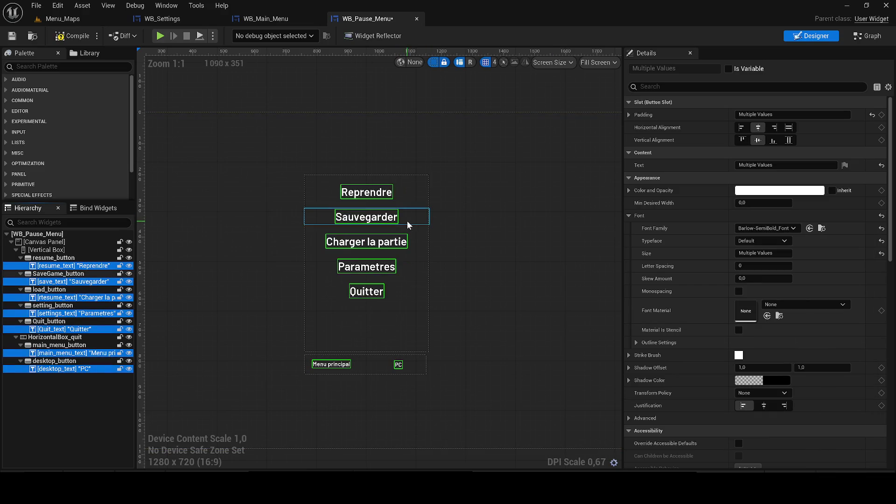
left_click_drag(492, 193, 503, 213)
left_click(62, 41)
left_click(304, 97)
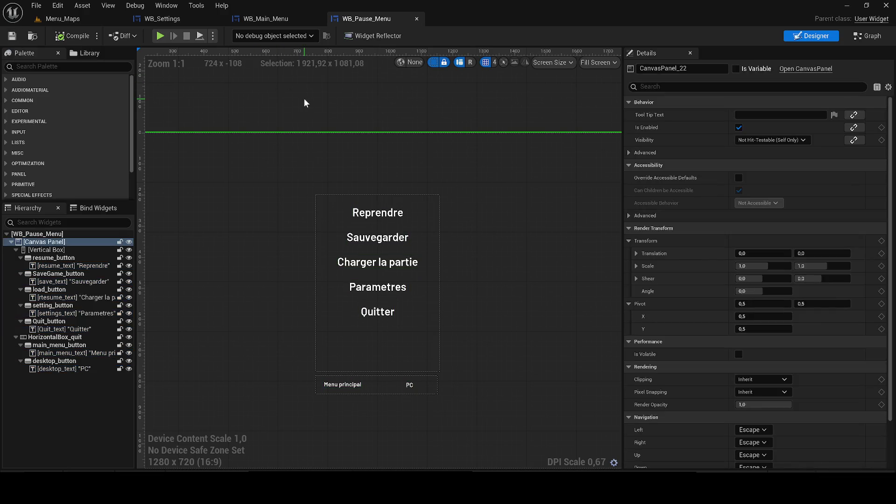
Select the Reprendre button and try top paddings of 50, 70 and 80.
scroll(420, 284, "up", 1)
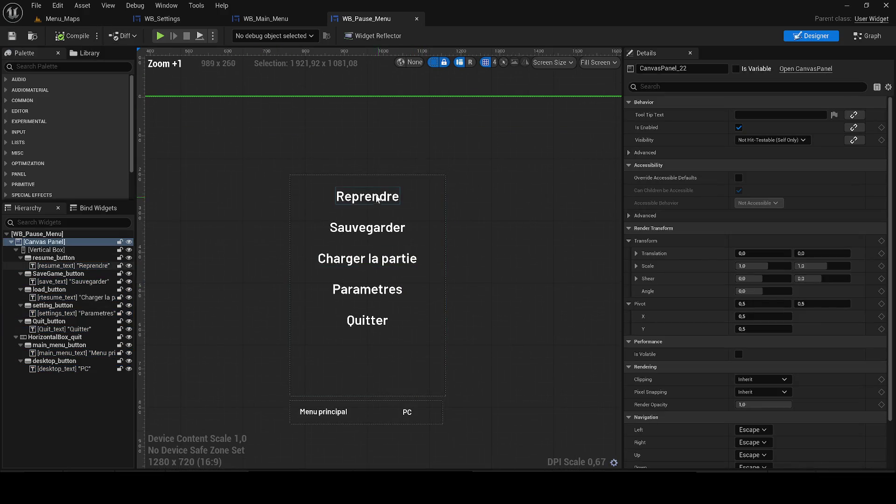
left_click(49, 250)
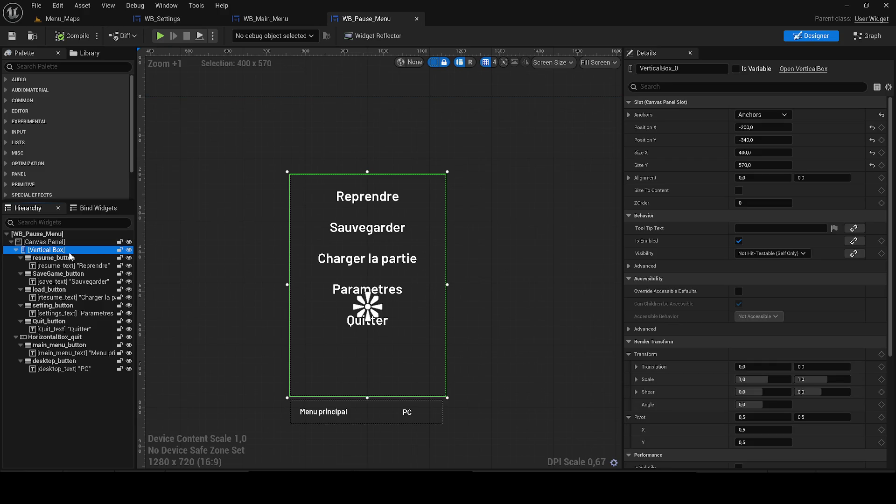
left_click(72, 257)
left_click(760, 139)
type("50")
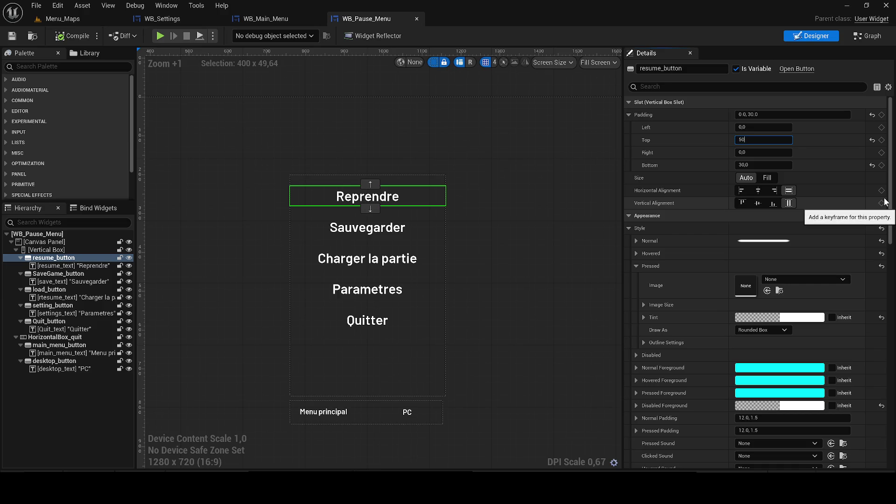
key("Return")
type("70")
key("Return")
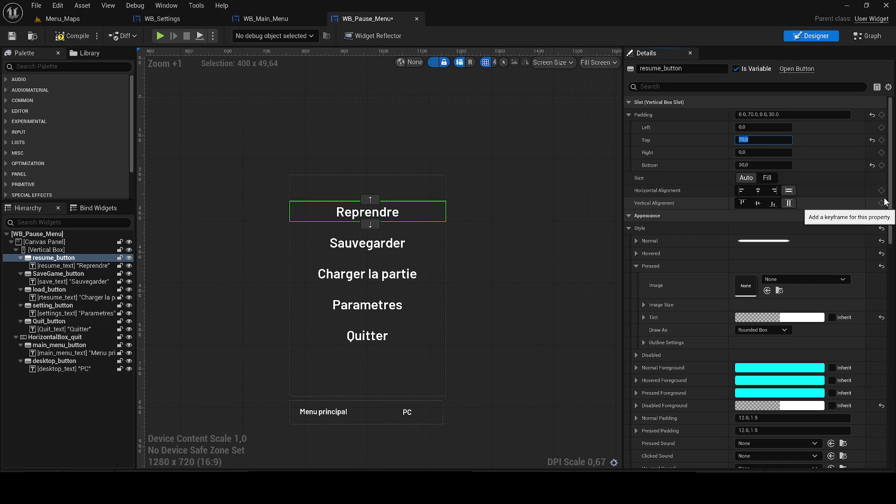
type("80")
key("Return")
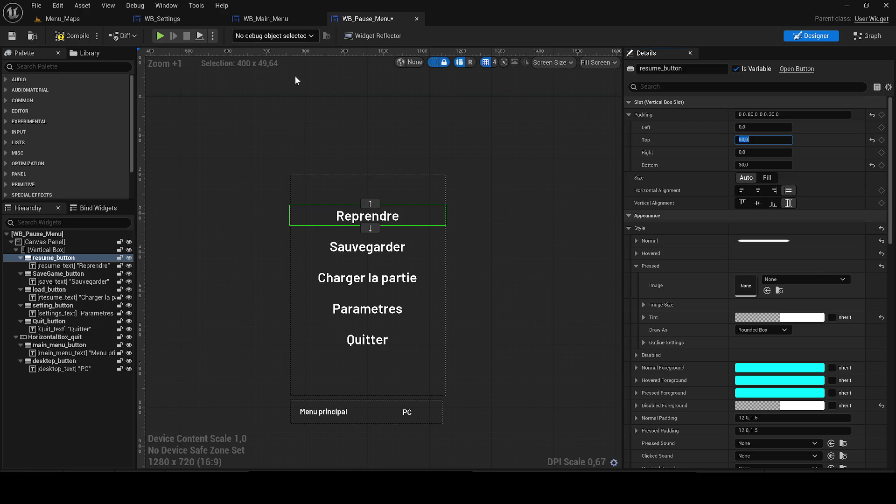
Try top paddings 100 and 90, settle on 80, and save WB_Pause_Menu.
type("100")
key("Return")
type("8")
type("90")
key("Return")
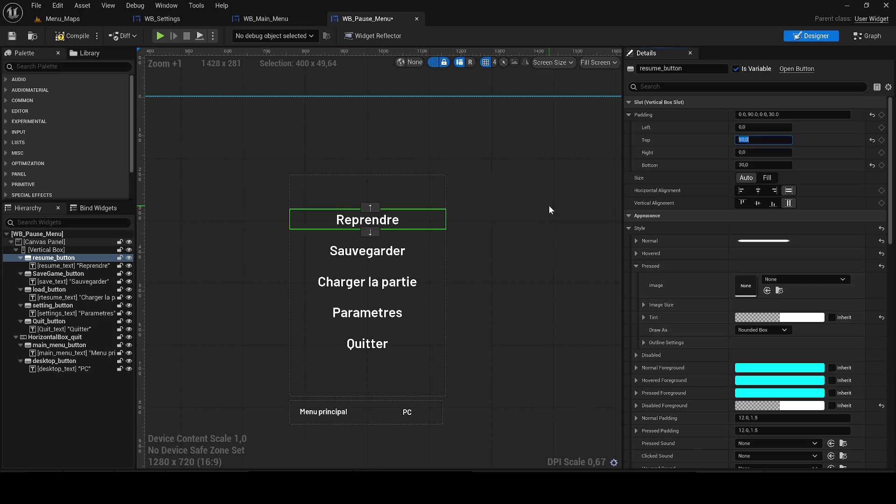
type("80")
key("Return")
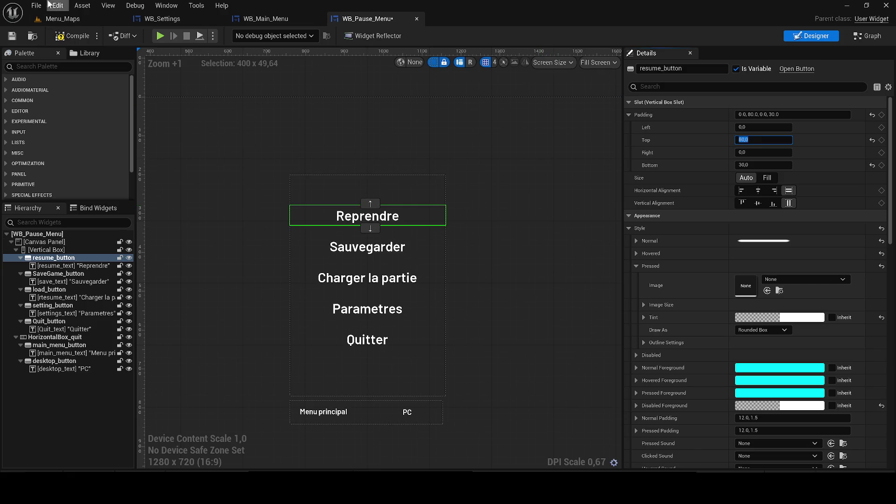
left_click(12, 37)
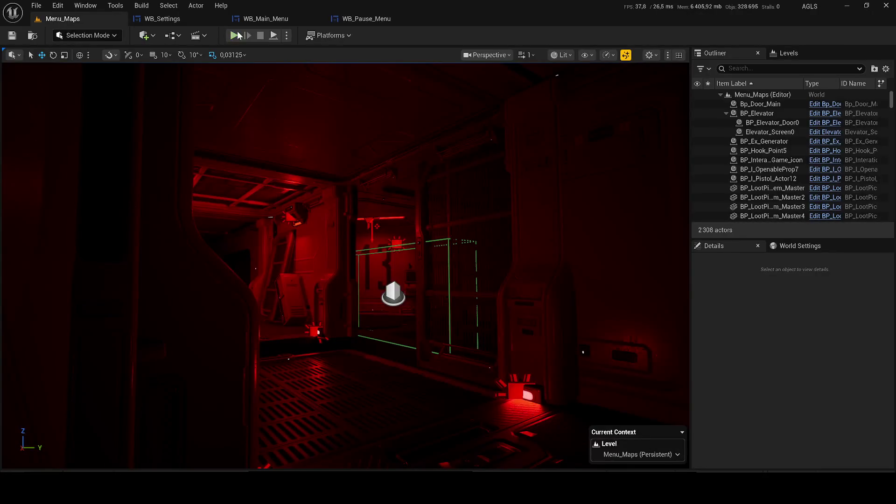
Play Menu_Maps in the editor and open then leave the OPTIONS screen.
left_click(62, 18)
key("alt+p")
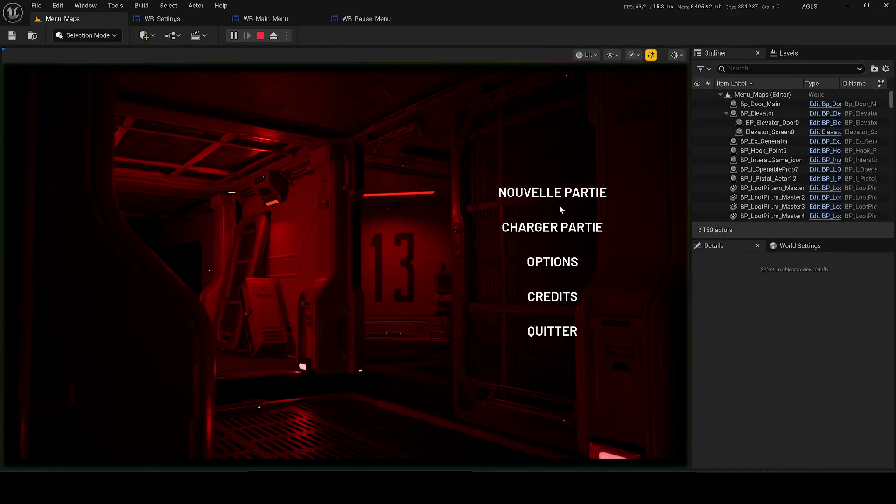
left_click(552, 264)
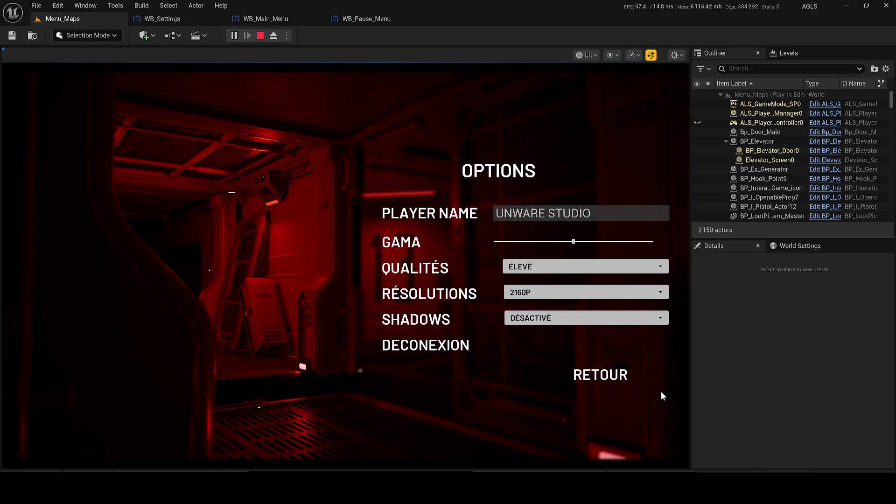
left_click(614, 377)
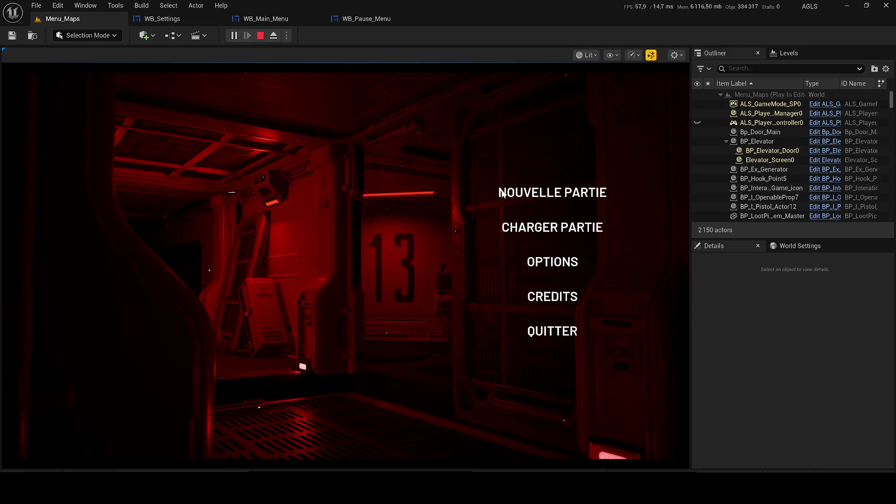
Start a new game, pause, resume, pause again, open and close Parametres, then stop playing.
left_click(552, 192)
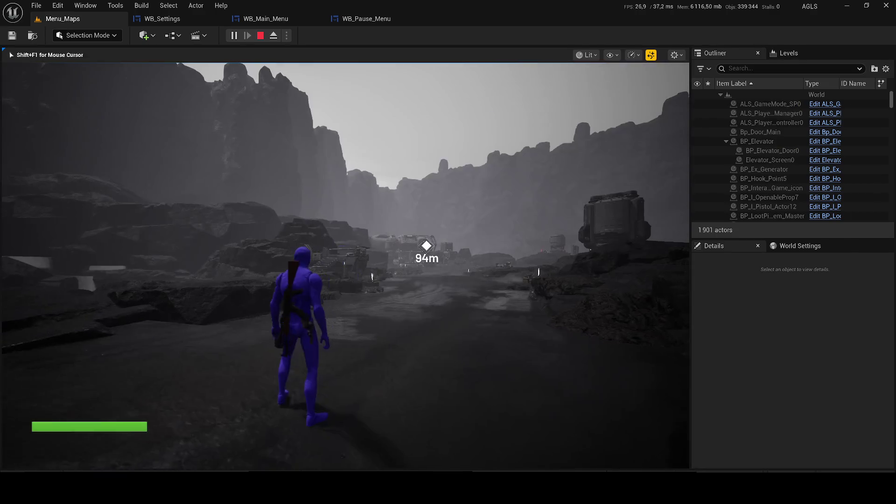
key("w")
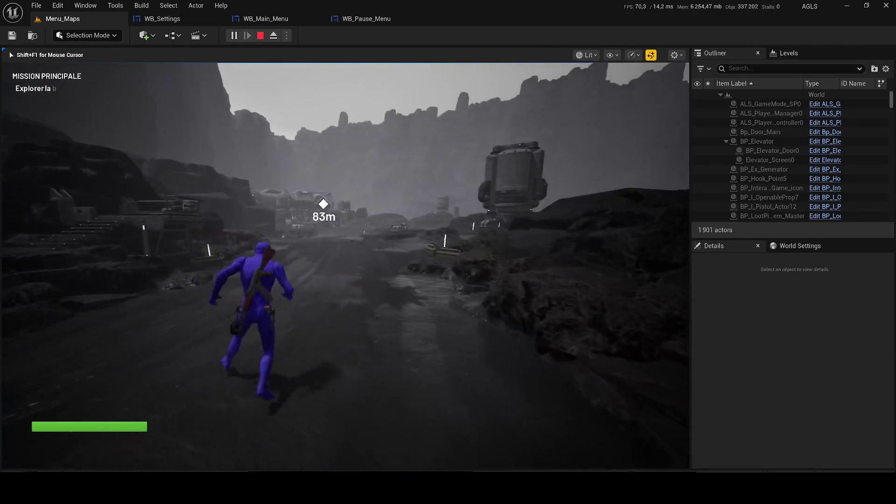
key("p")
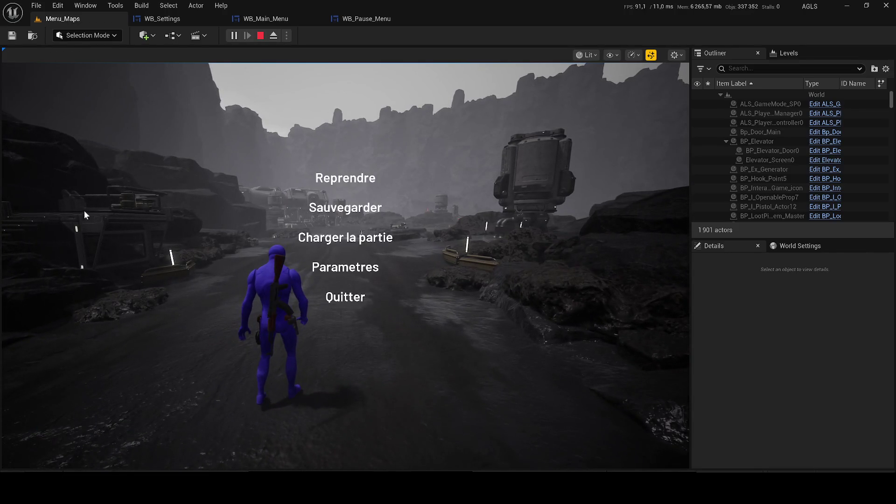
left_click(338, 177)
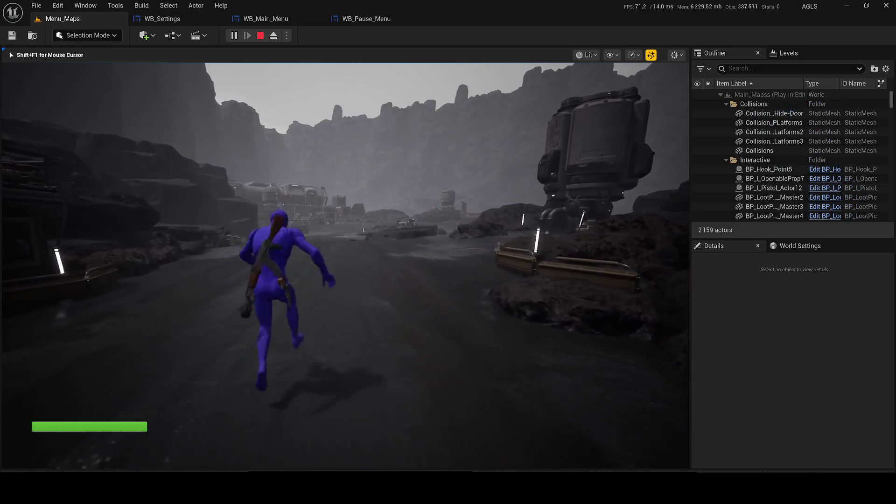
key("Tab")
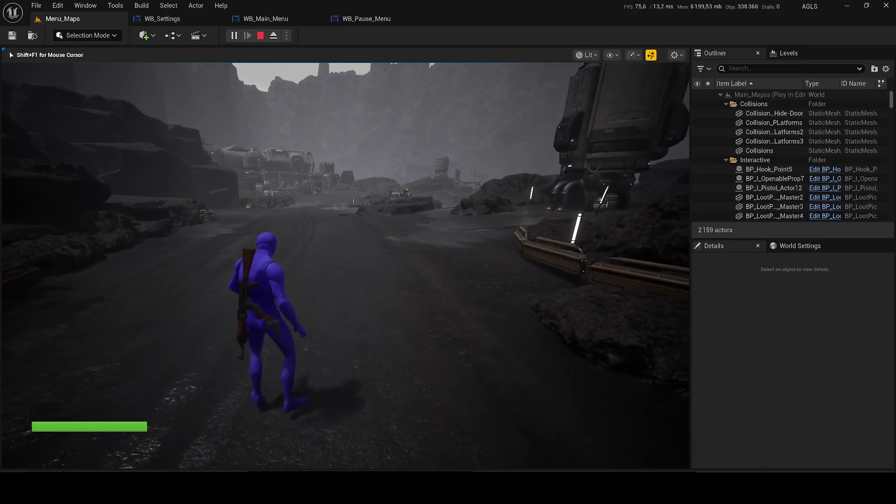
key("p")
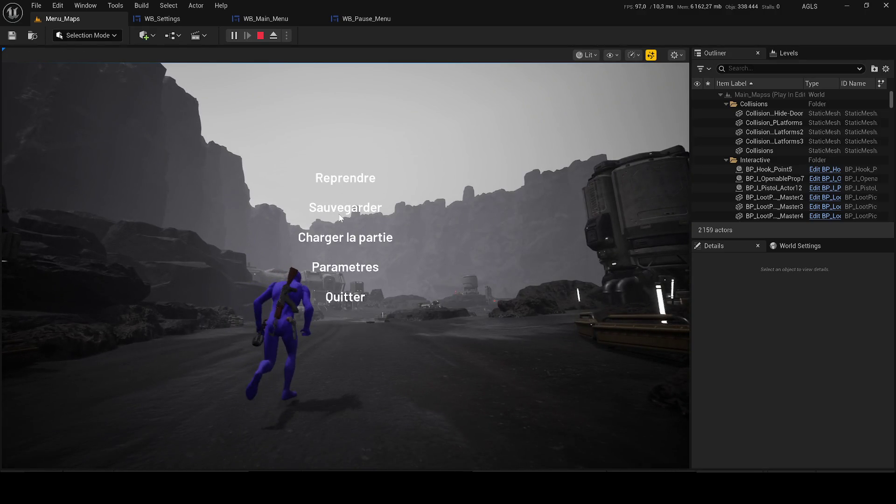
left_click(353, 269)
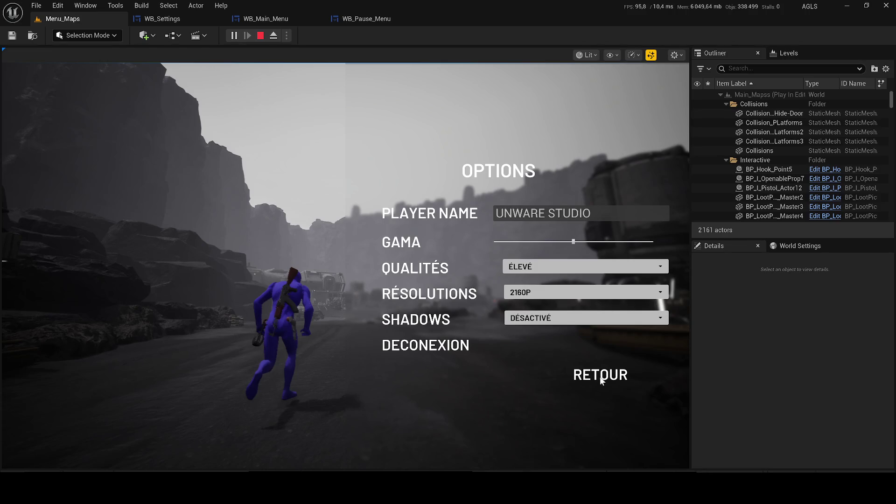
left_click(600, 376)
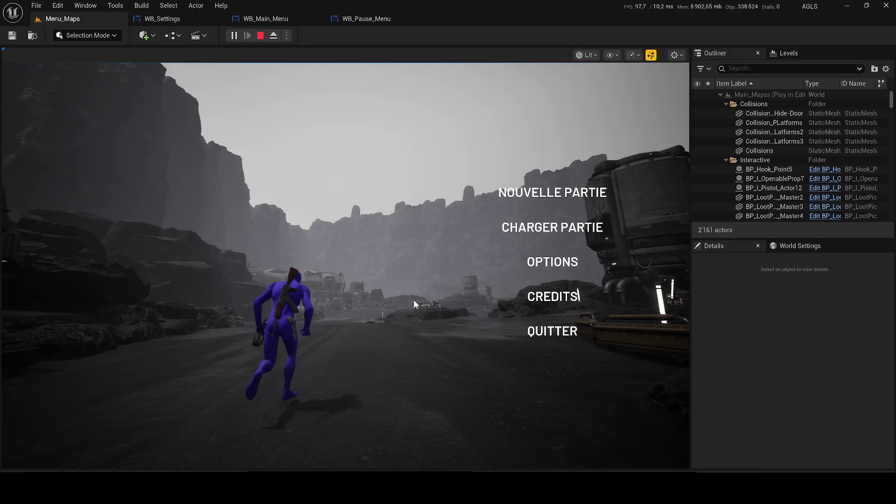
key("Escape")
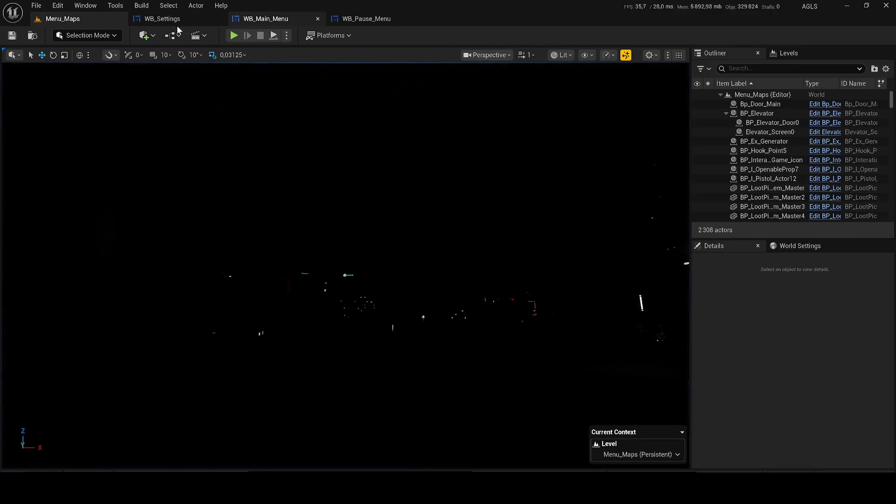
Reopen WB_Settings and show its Designer layout with the OPTIONS rows.
left_click(166, 22)
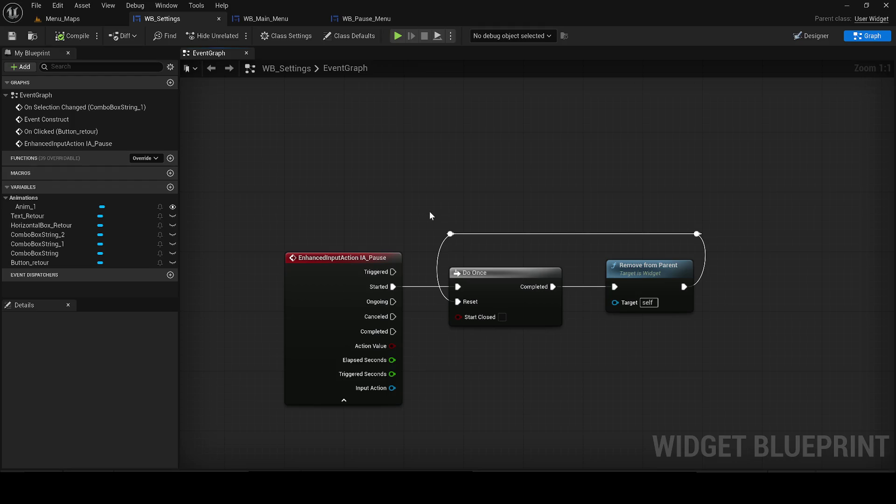
left_click(813, 37)
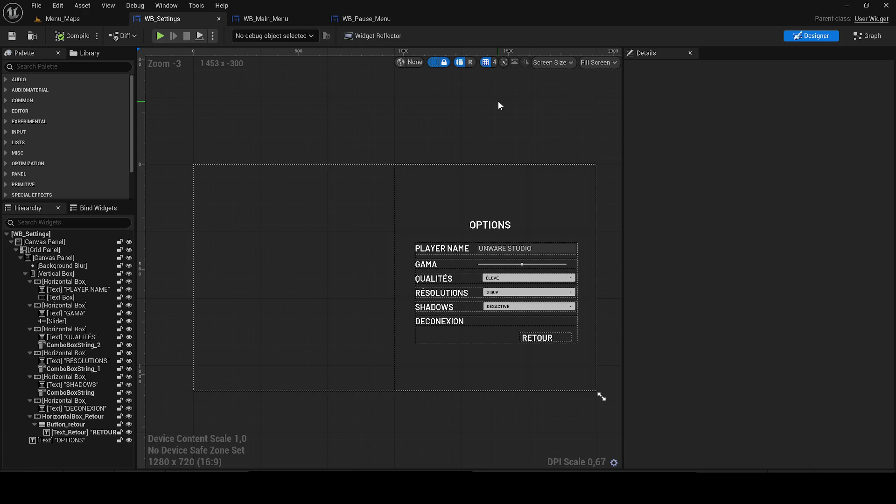
left_click(871, 36)
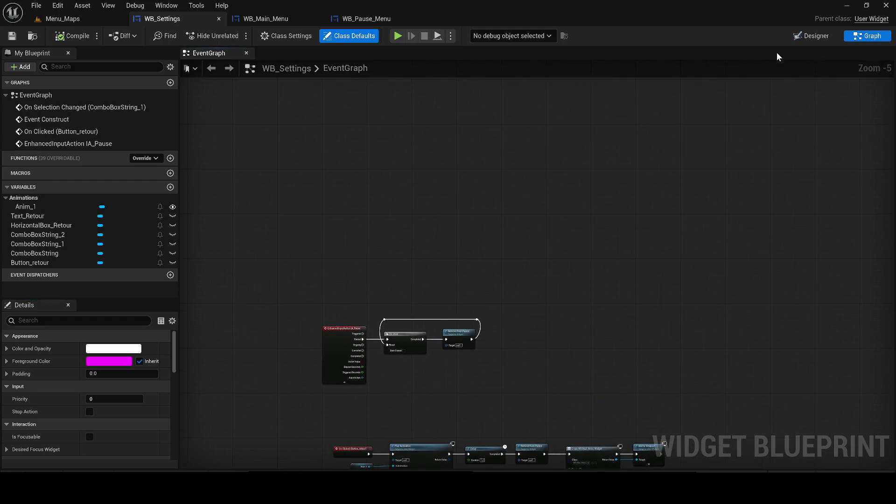
left_click(811, 35)
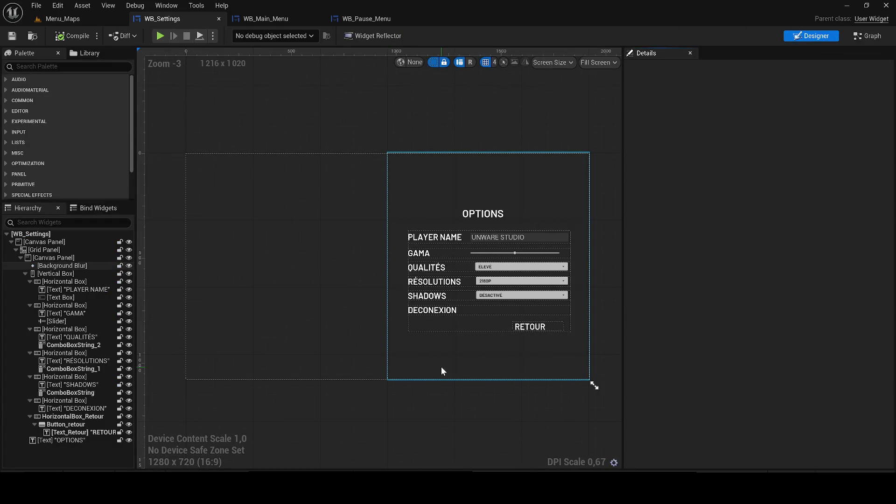
Copy the RÉSOLUTIONS selection event and FAIBLE–ULTRA Switch on String, and paste a duplicate.
scroll(497, 284, "up", 1)
left_click(496, 279)
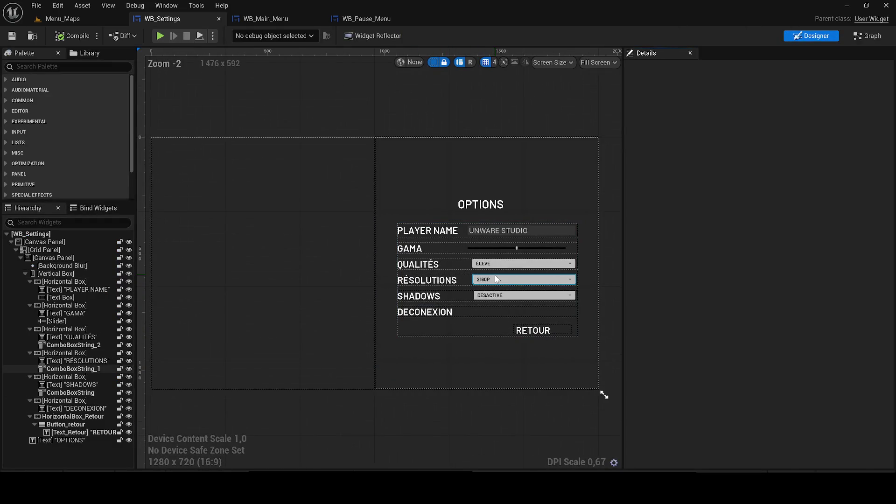
left_click(496, 278)
left_click(872, 35)
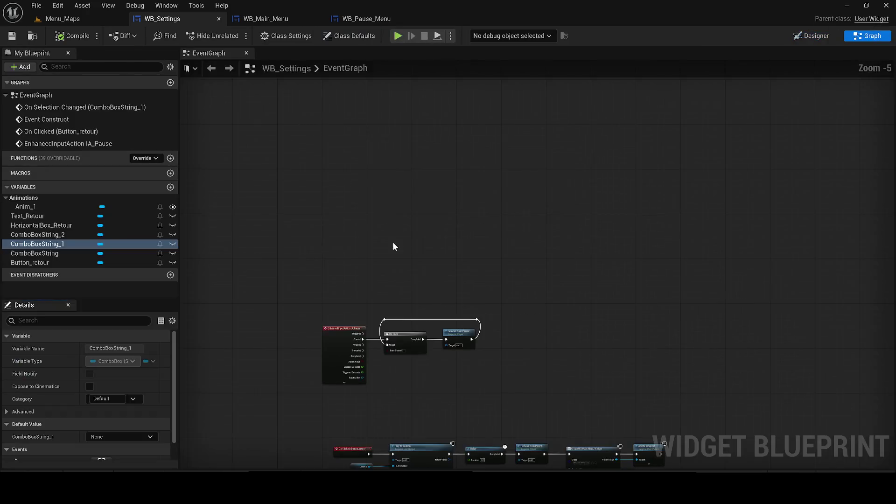
scroll(548, 324, "down", 2)
left_click_drag(572, 388, 347, 259)
mouse_move(344, 338)
left_mouse_down()
mouse_move(371, 319)
mouse_move(258, 247)
left_mouse_up()
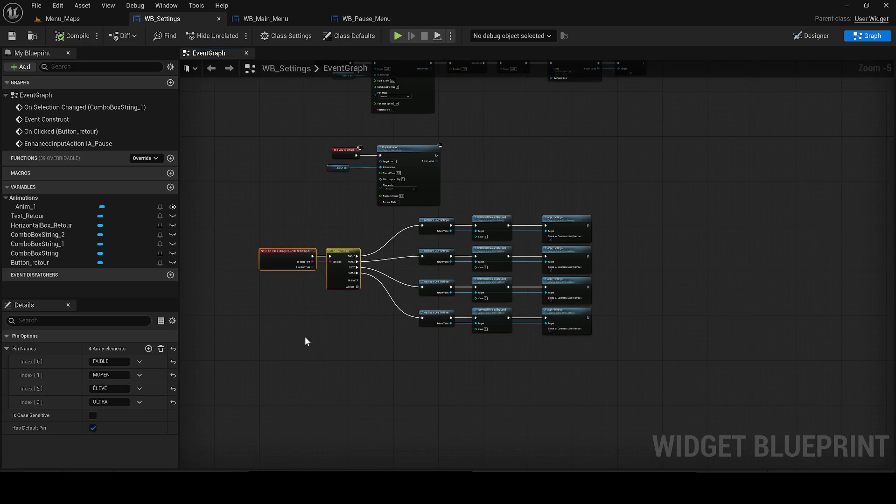
key("ctrl+c")
key("ctrl+v")
scroll(279, 437, "up", 2)
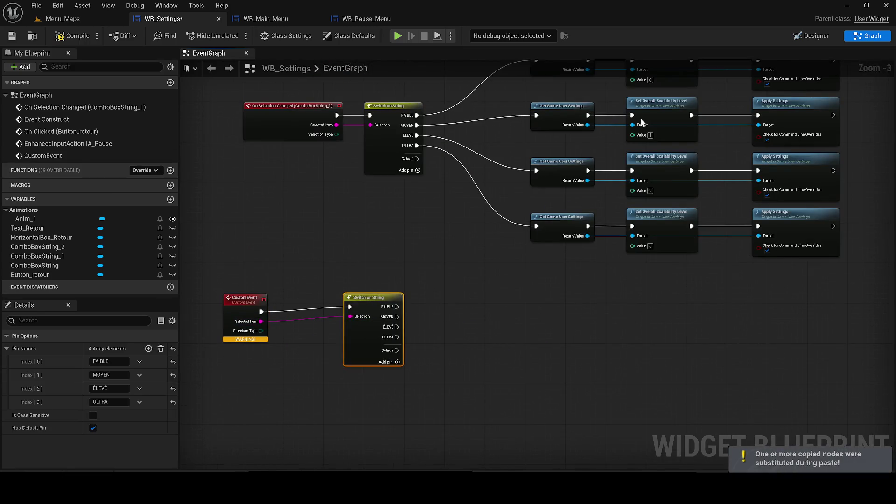
left_click(808, 37)
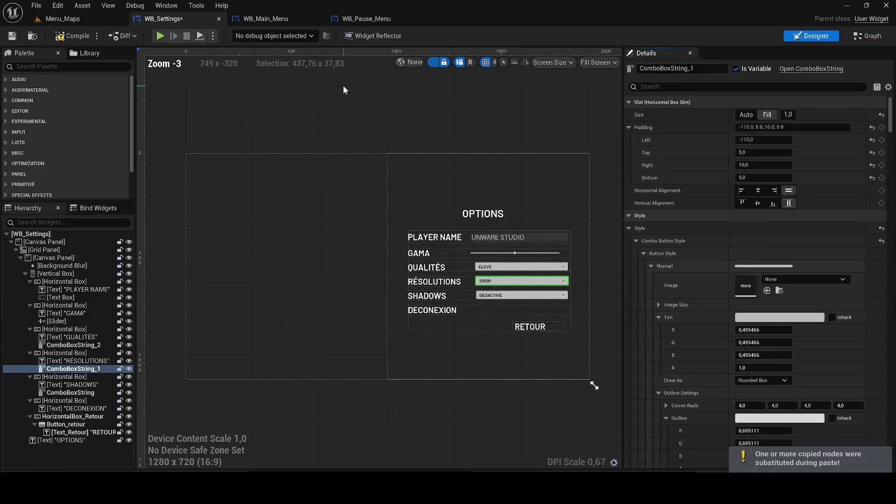
Inspect the resolution combo box's existing On Selection Changed event in the graph.
scroll(451, 245, "up", 3)
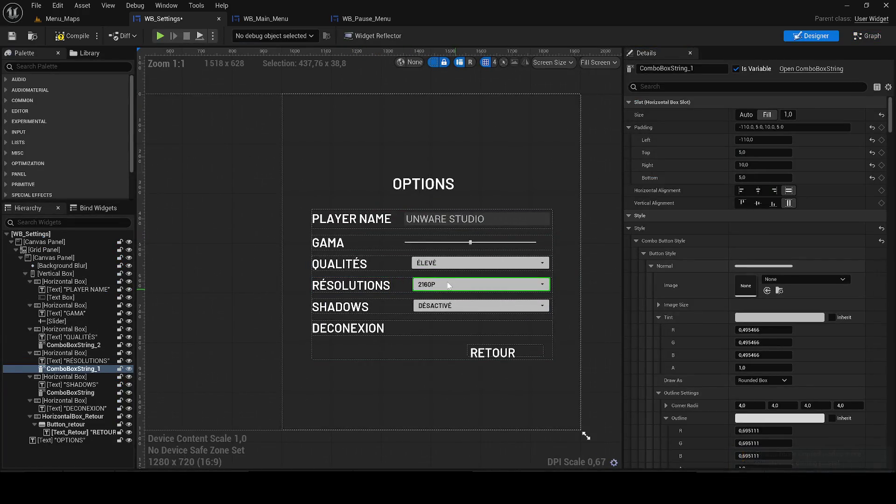
scroll(860, 354, "down", 15)
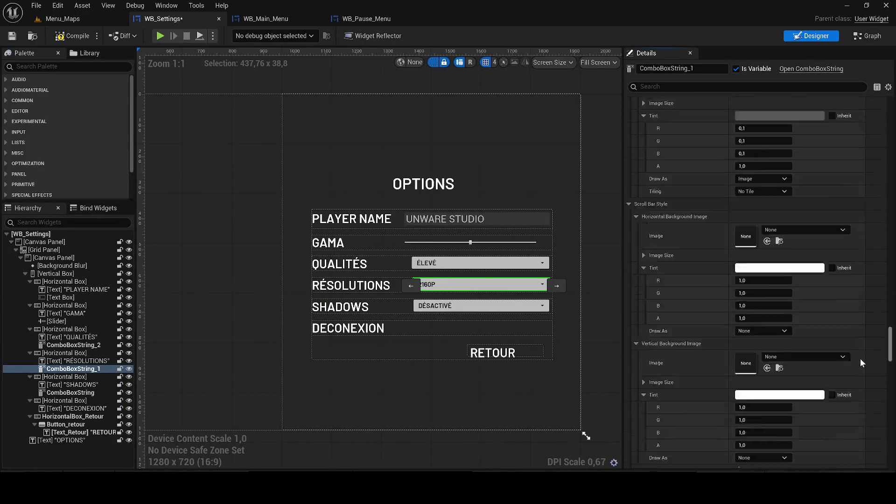
scroll(847, 446, "down", 2)
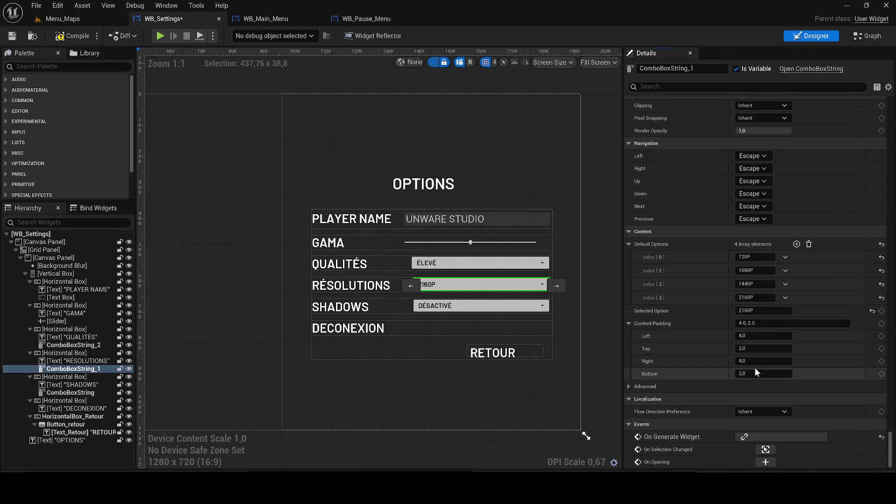
left_click(765, 450)
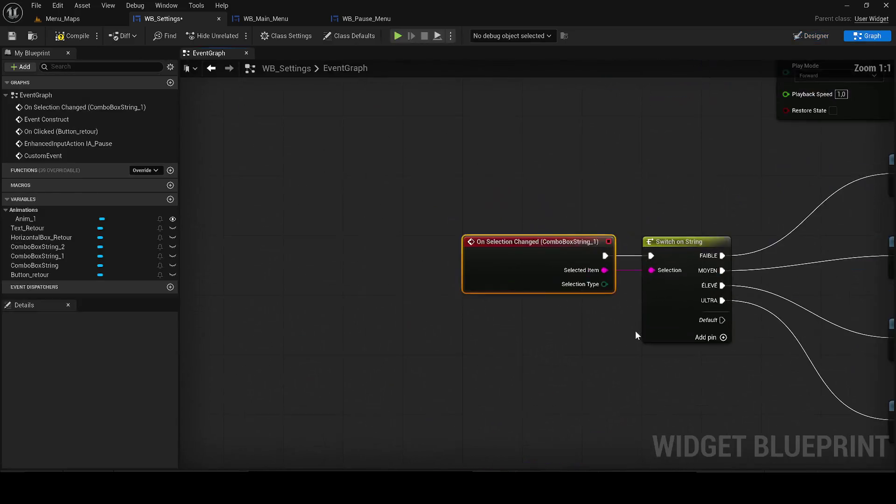
left_click(828, 36)
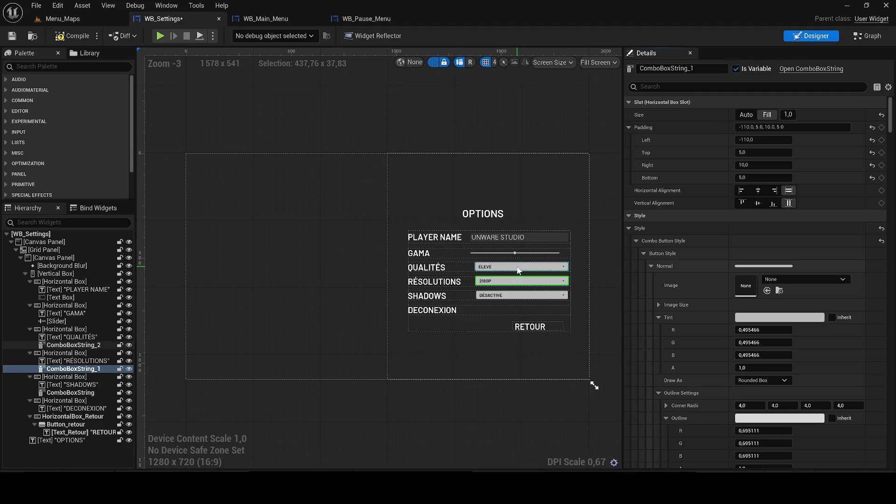
Add an On Selection Changed event for the QUALITÉS combo box, ComboBoxString_2.
left_click(519, 268)
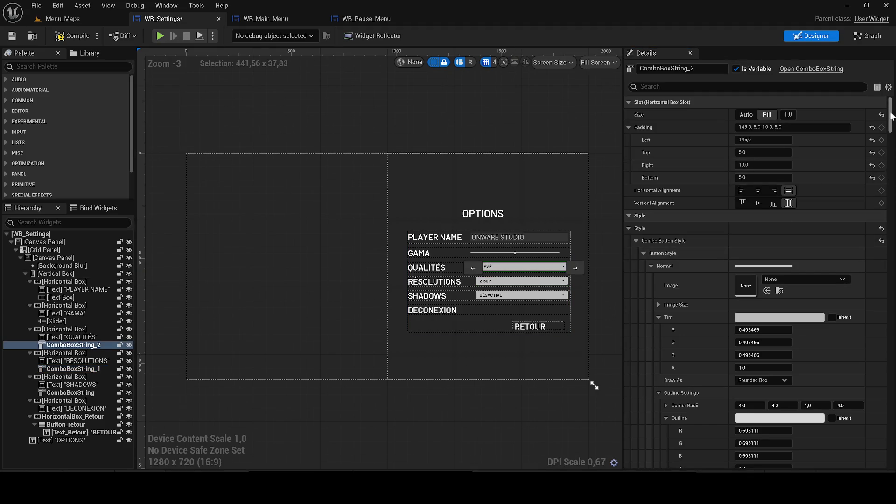
scroll(784, 327, "down", 15)
left_click(765, 449)
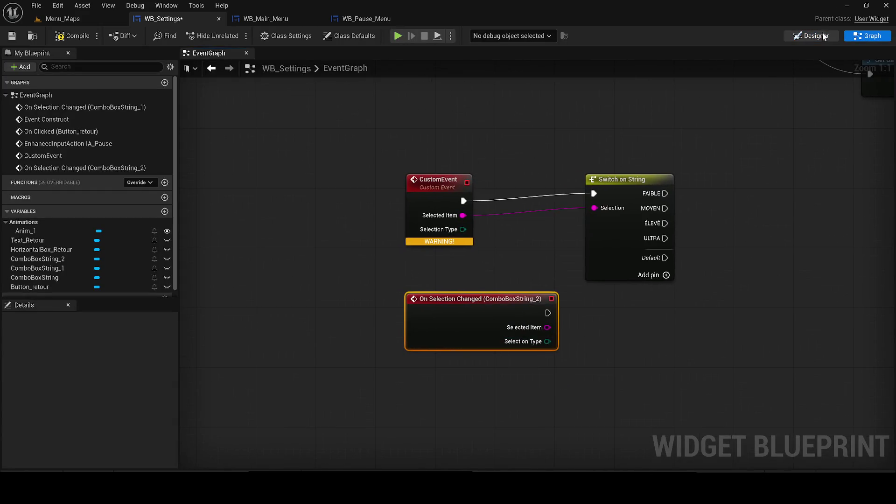
left_click(810, 36)
scroll(508, 262, "up", 2)
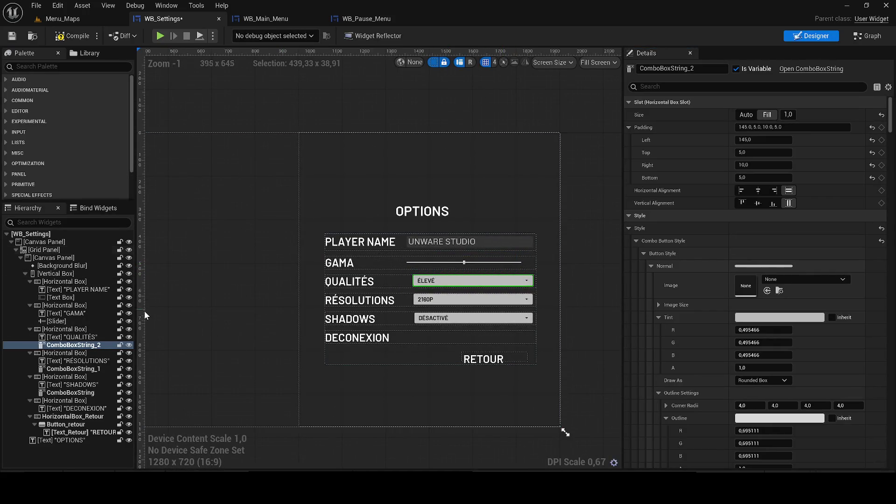
Rename ComboBoxString_2 to ComboBox_Qualites, fixing a typo in the name.
double_click(81, 345)
left_click_drag(81, 346, 106, 346)
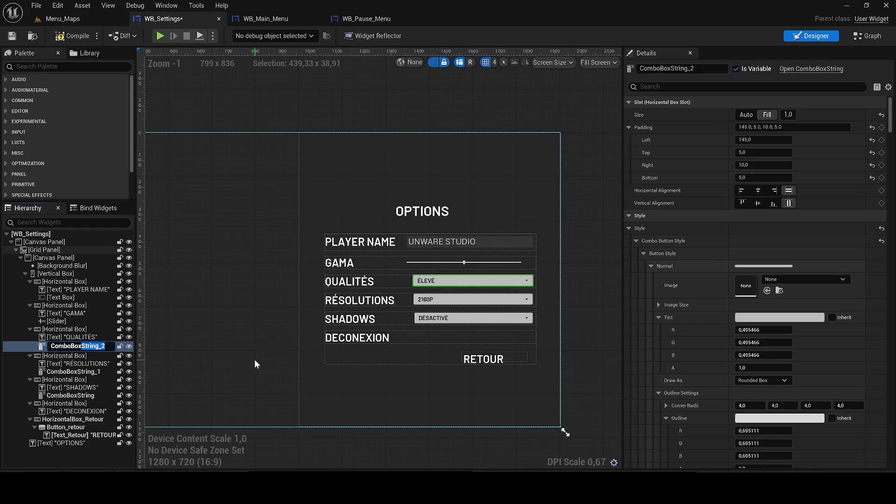
type("_Qy")
type("uali")
type("tesz")
key("Return")
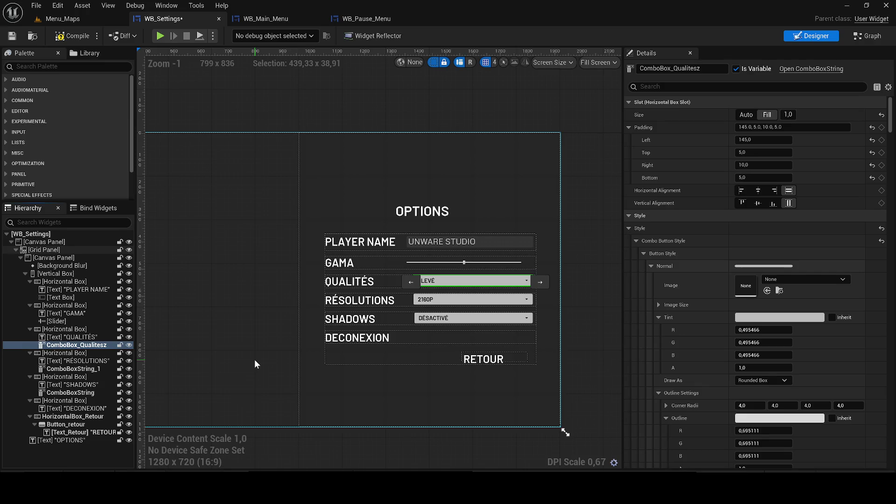
key("F2")
key("BackSpace")
key("Return")
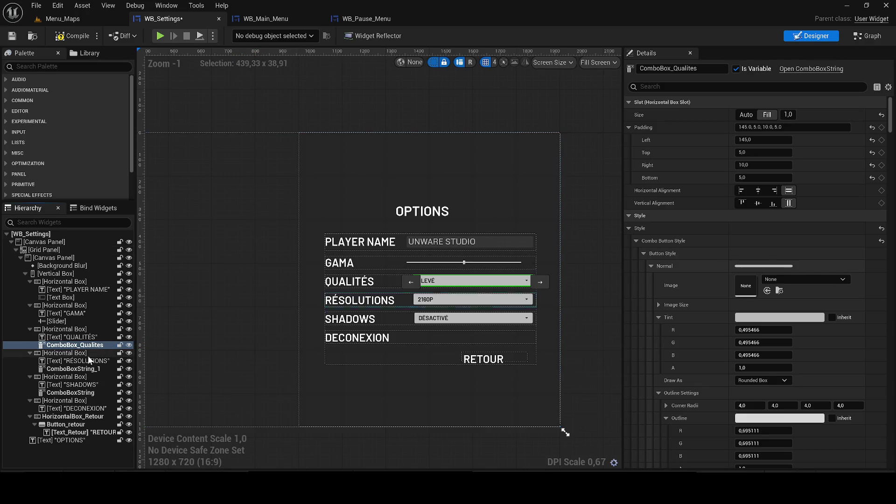
Rename ComboBoxString_1 to ComboBox_Resolutions and save WB_Settings.
left_click(74, 369)
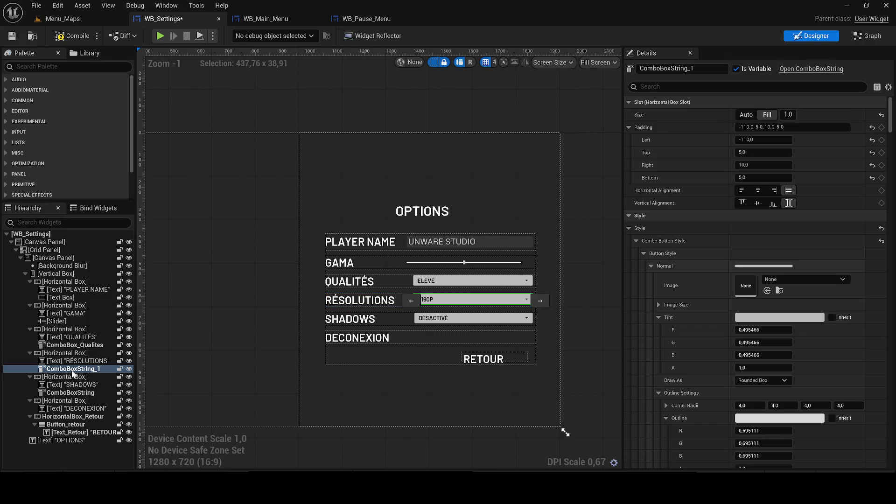
key("F2")
left_click_drag(104, 370, 82, 370)
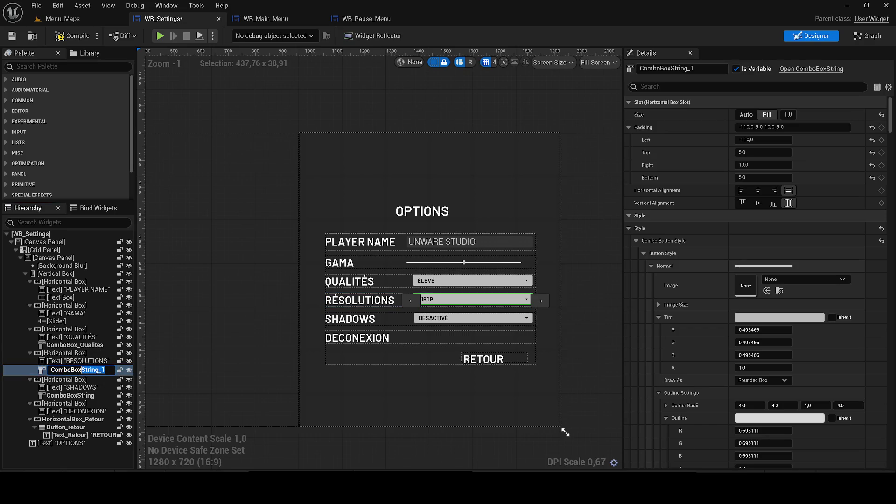
key("BackSpace")
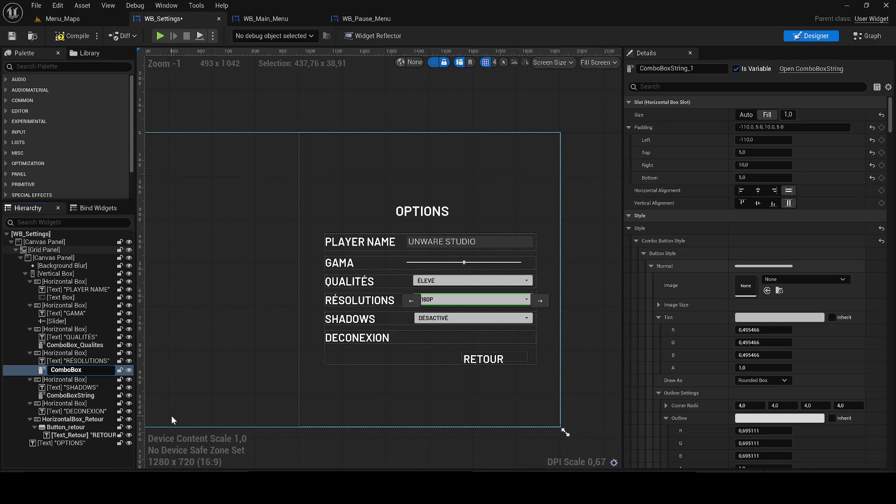
type("_Resolutions")
key("Return")
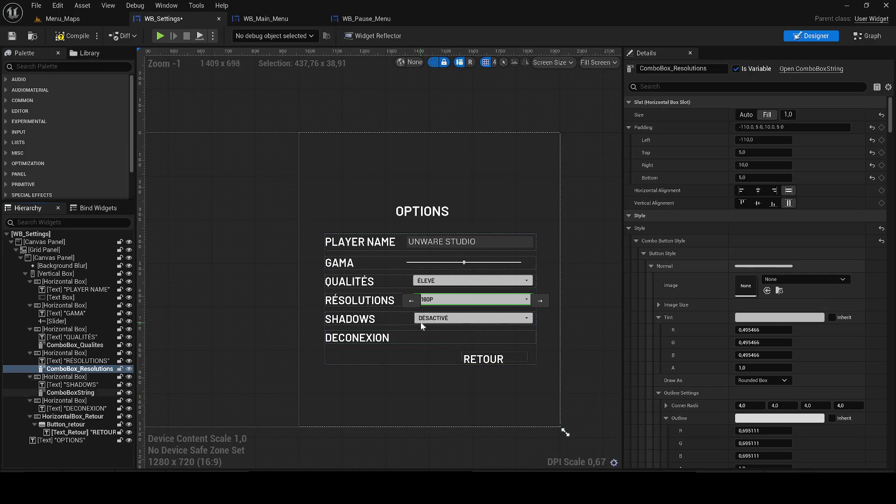
left_click(13, 37)
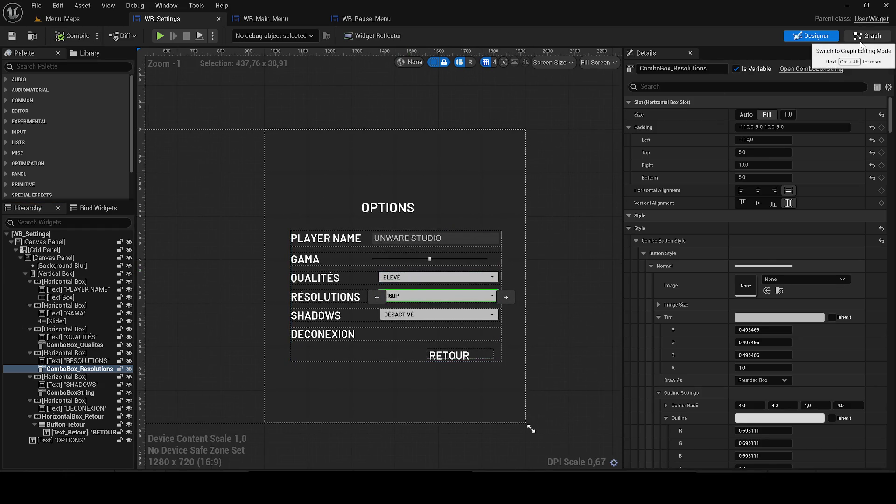
Delete the leftover pasted CustomEvent node from the WB_Settings event graph.
left_click(860, 40)
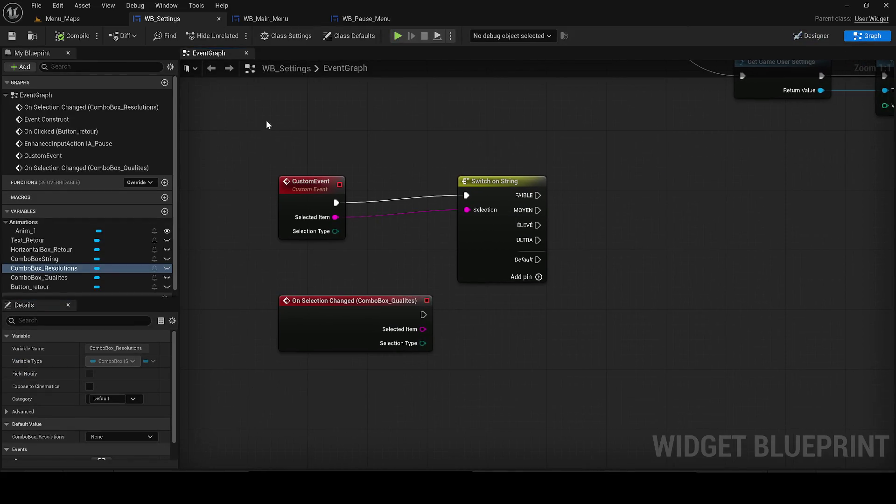
left_click(260, 119)
left_click(297, 202)
key("Delete")
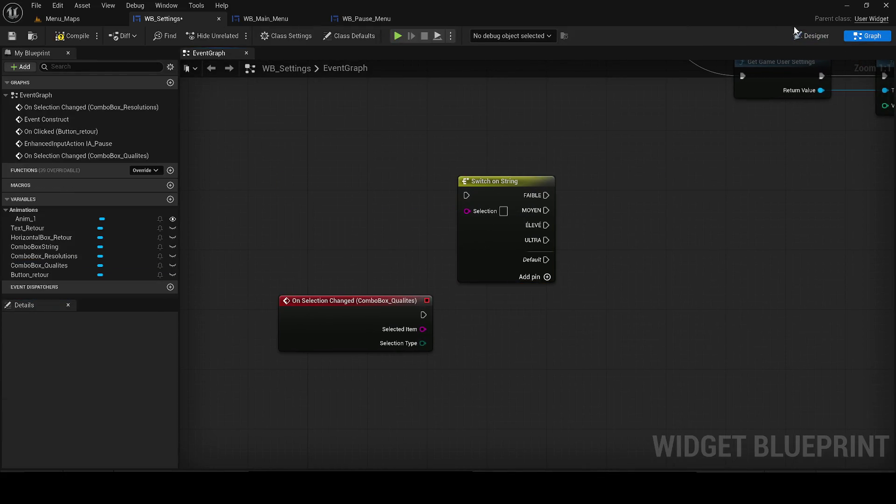
left_click(795, 37)
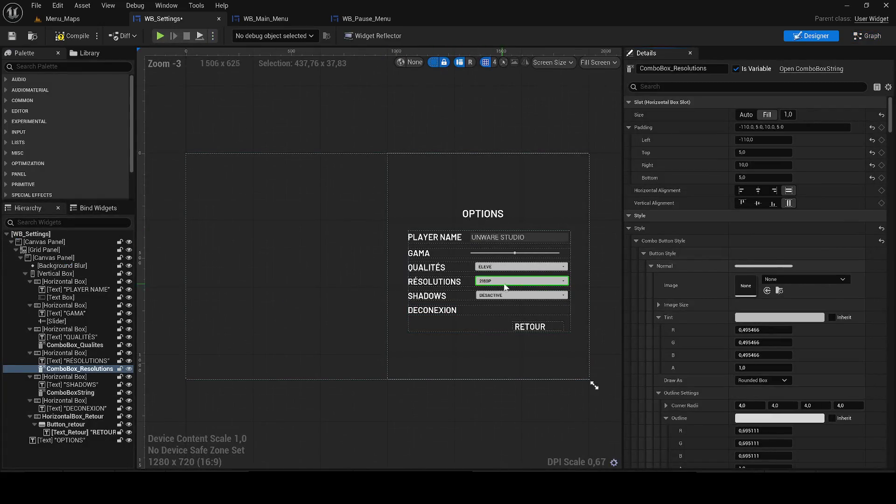
scroll(790, 407, "down", 20)
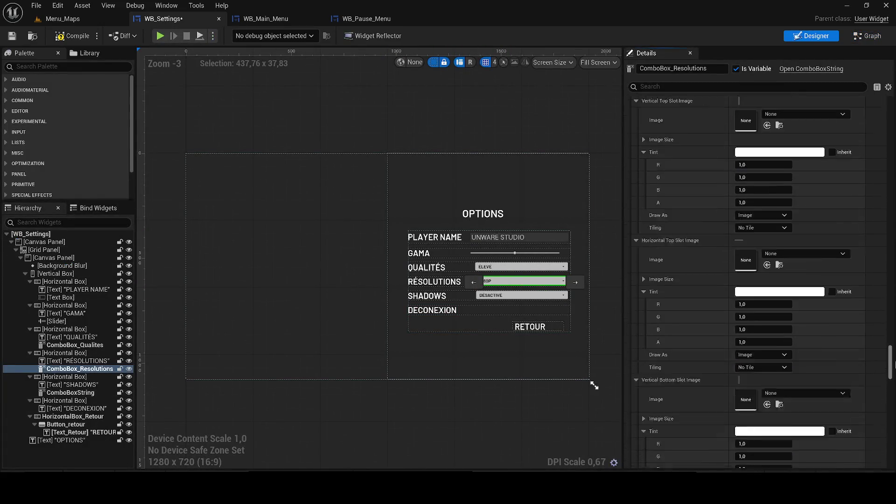
scroll(789, 401, "down", 5)
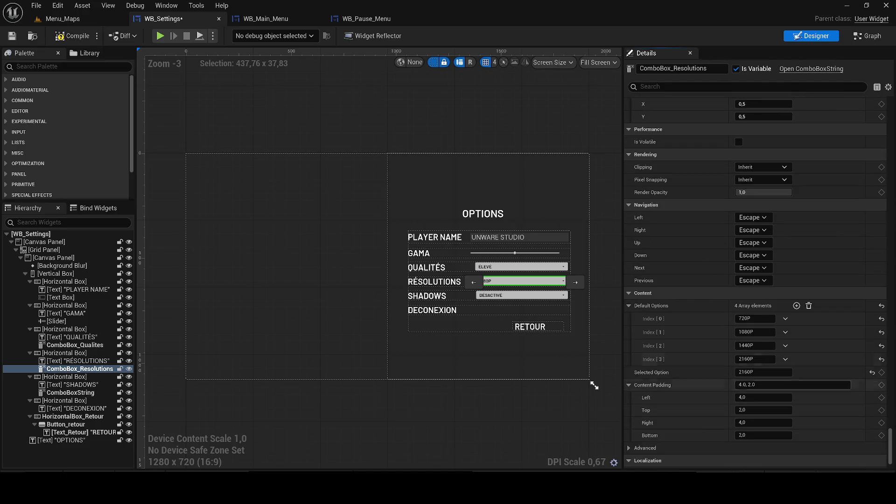
scroll(768, 332, "down", 3)
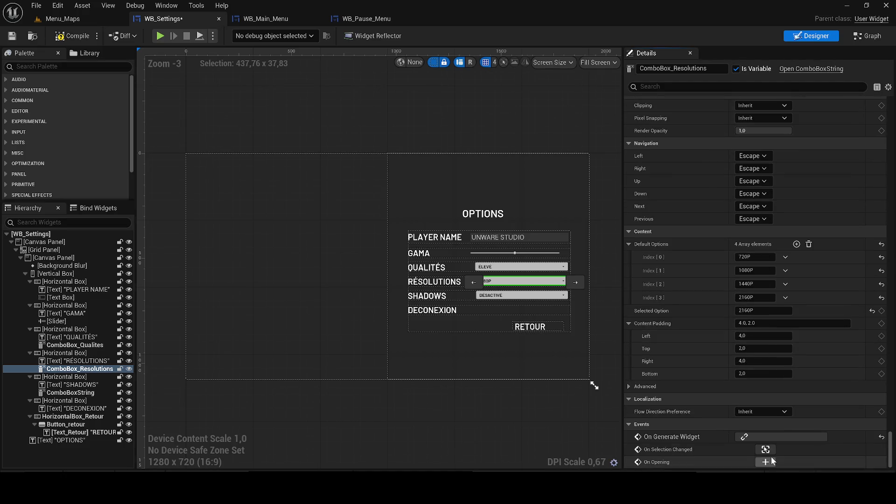
left_click(765, 446)
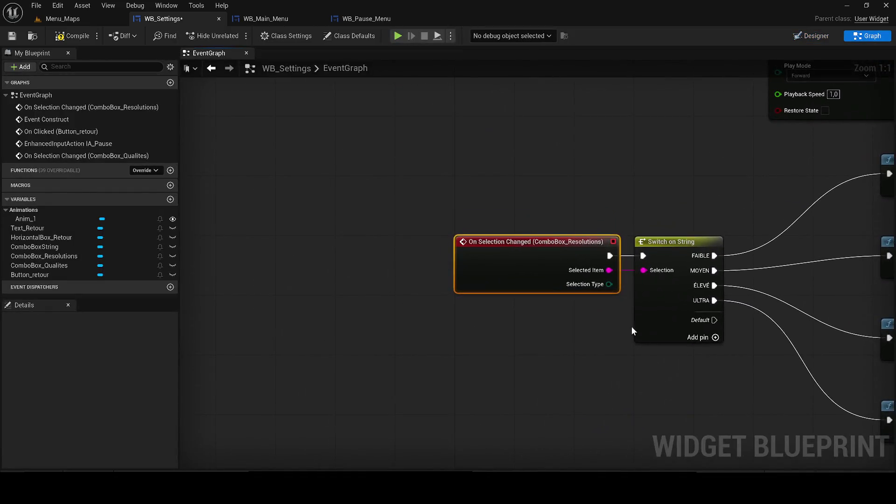
scroll(632, 327, "down", 3)
left_click_drag(406, 310, 346, 267)
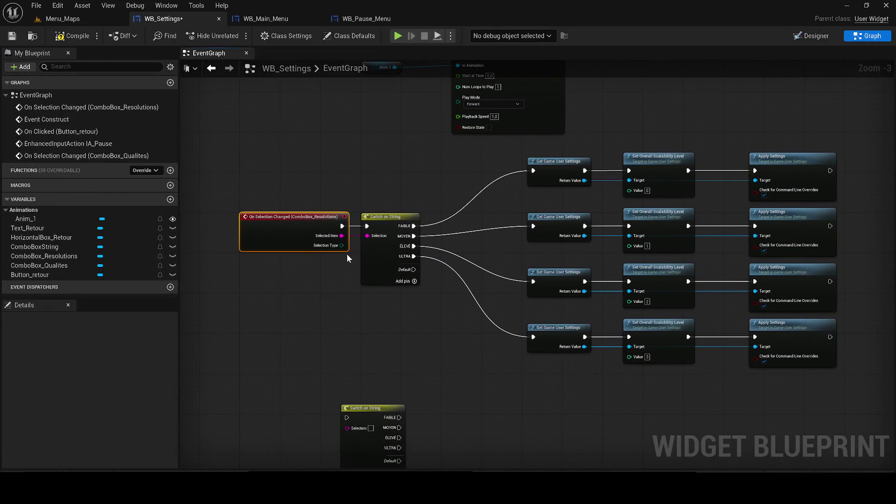
Detach the Resolutions event from the quality switch and wire ComboBox_Qualites' event and selected item into it.
left_click(341, 235, "alt")
mouse_move(310, 225)
left_mouse_down()
mouse_move(270, 323)
mouse_move(400, 230)
left_mouse_up()
scroll(368, 296, "down", 1)
left_click(372, 336)
scroll(403, 160, "up", 3)
mouse_move(372, 337)
left_mouse_down()
mouse_move(403, 160)
mouse_move(371, 173)
mouse_move(392, 149)
mouse_move(516, 154)
mouse_move(500, 171)
mouse_move(391, 163)
left_mouse_up()
left_click_drag(350, 149, 382, 162)
Connect the Resolutions selection event to the spare Switch on String node.
left_click(816, 37)
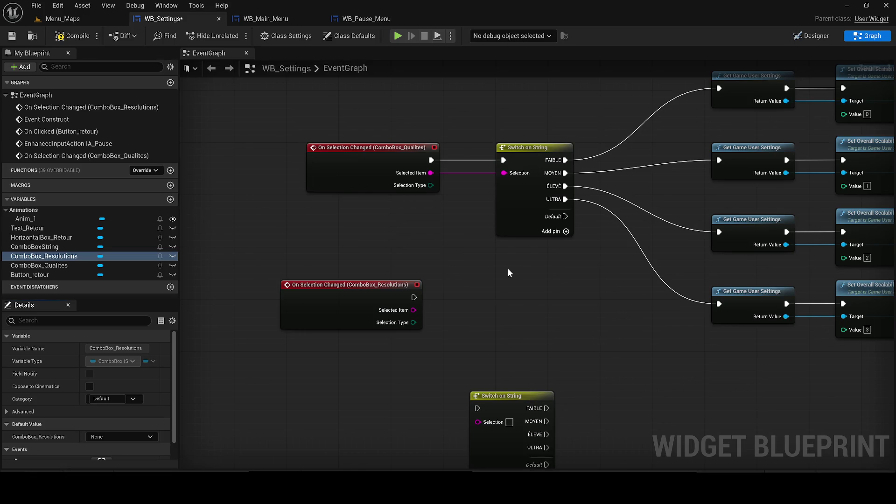
key("Home")
left_click_drag(411, 330, 548, 360)
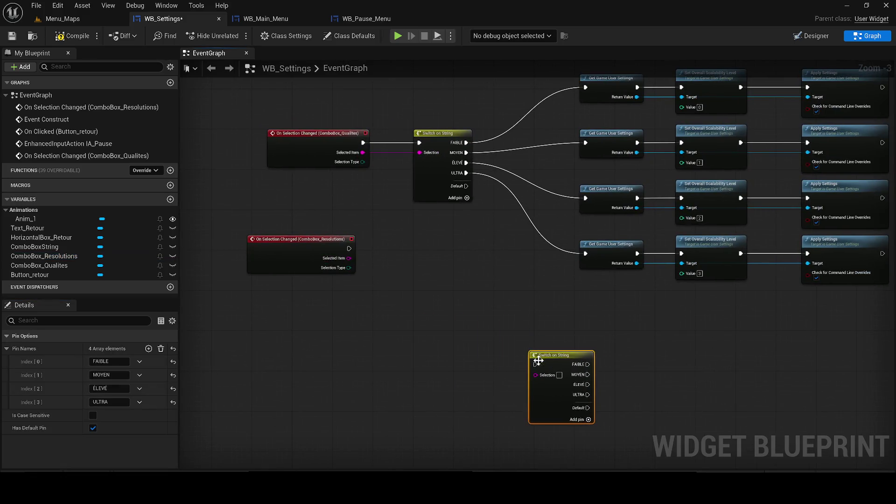
mouse_move(310, 250)
left_mouse_down()
mouse_move(355, 386)
mouse_move(296, 274)
left_mouse_up()
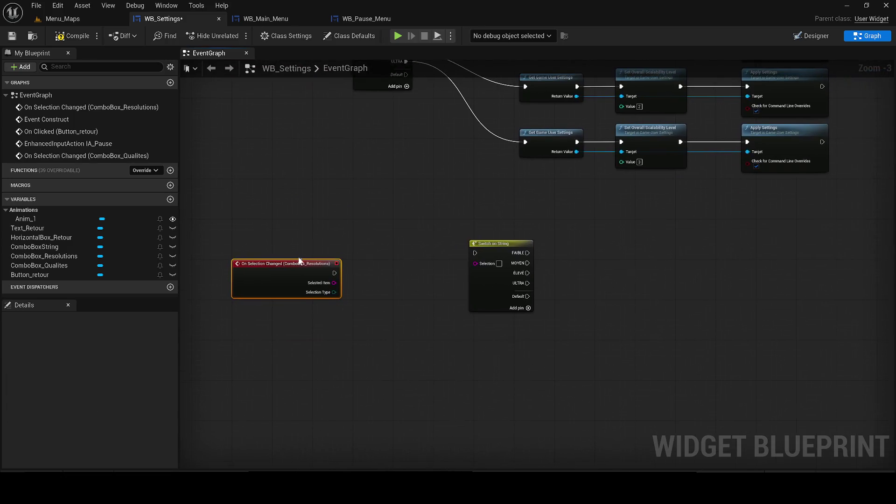
left_click_drag(490, 243, 409, 267)
mouse_move(334, 273)
left_mouse_down()
mouse_move(413, 281)
mouse_move(395, 278)
left_mouse_up()
left_click_drag(394, 288, 334, 282)
mouse_move(419, 266)
left_mouse_down()
mouse_move(348, 273)
mouse_move(379, 300)
left_mouse_up()
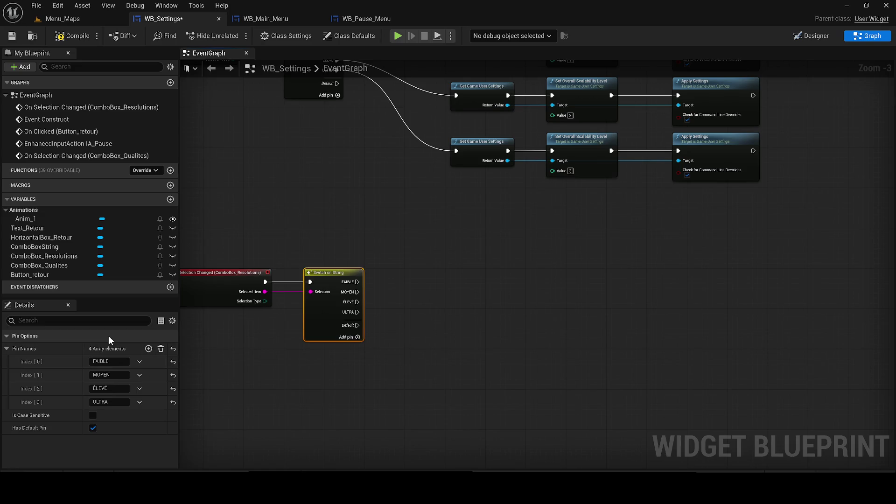
Check the resolution option values, then name the switch's first two pins 720P and 1080P.
left_click(811, 36)
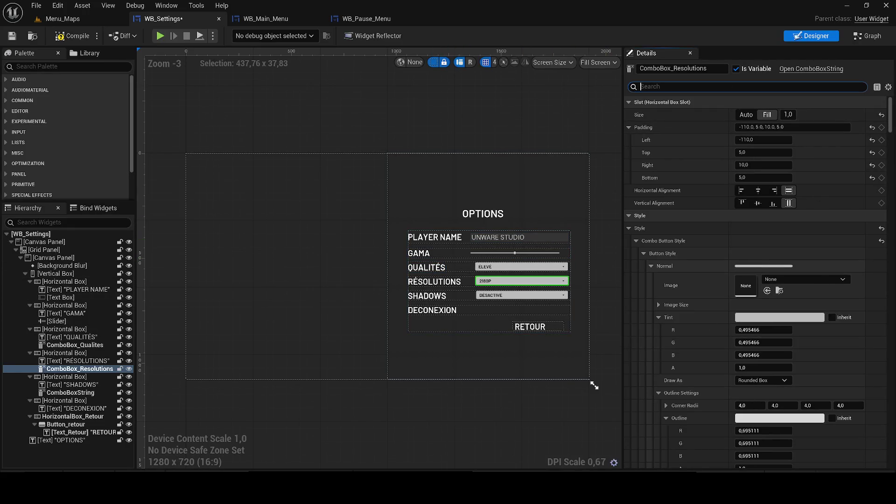
type("720")
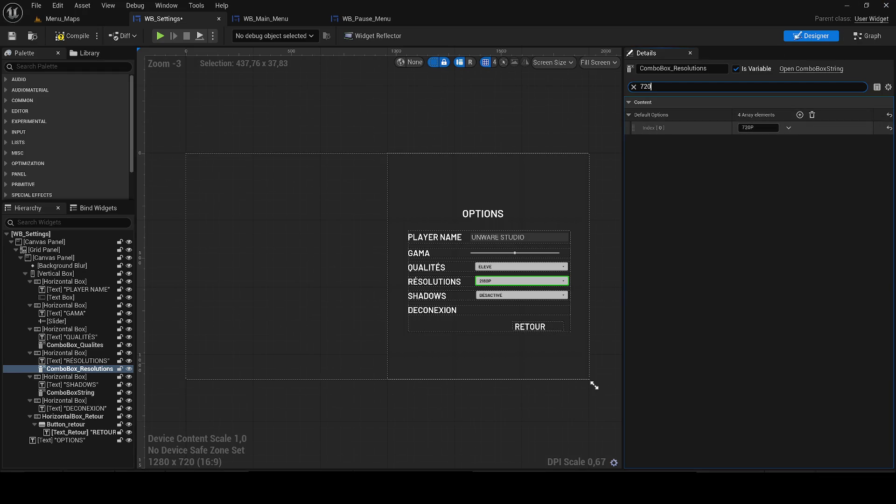
left_click(757, 127)
key("Return")
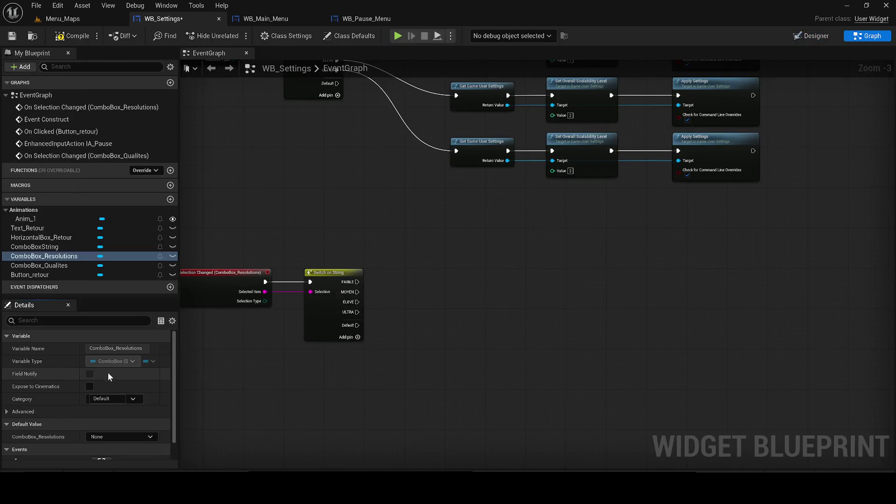
left_click(109, 361)
type("720P")
left_click(108, 375)
type("1080")
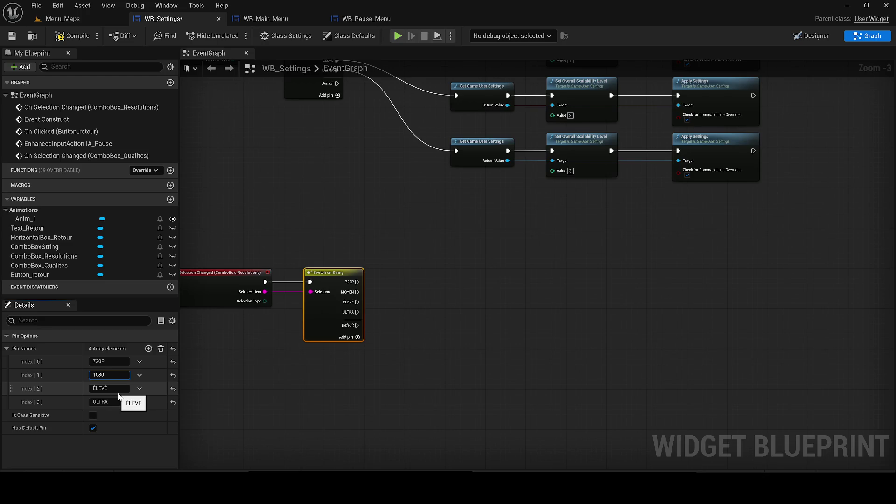
type("P")
Set the switch's third pin name to 1440P.
left_click(118, 390)
type("2160")
key("Return")
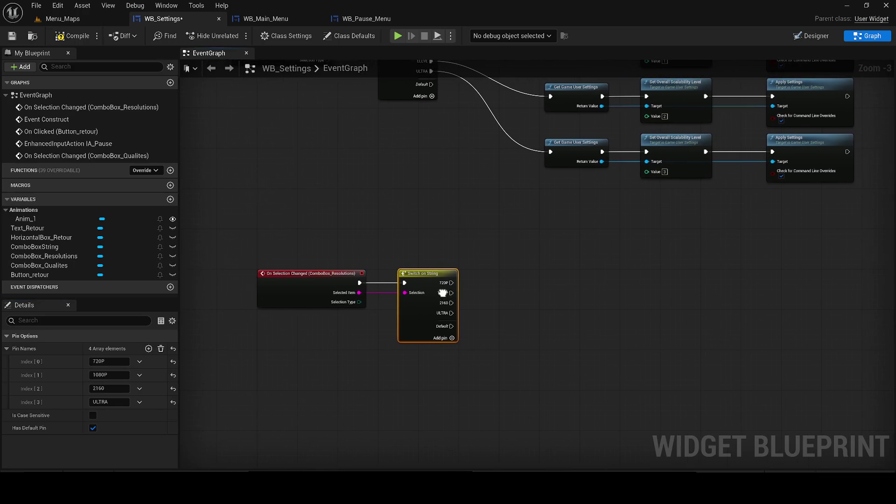
scroll(441, 308, "up", 1)
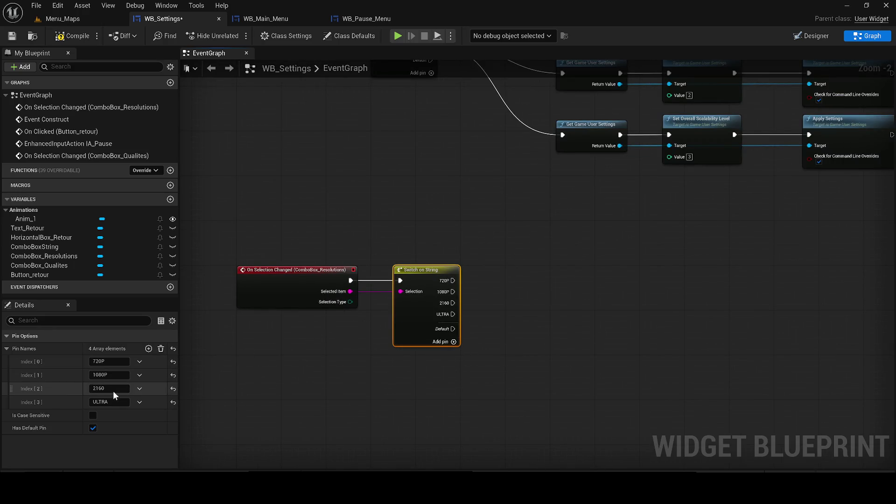
left_click(110, 388)
left_click(104, 388)
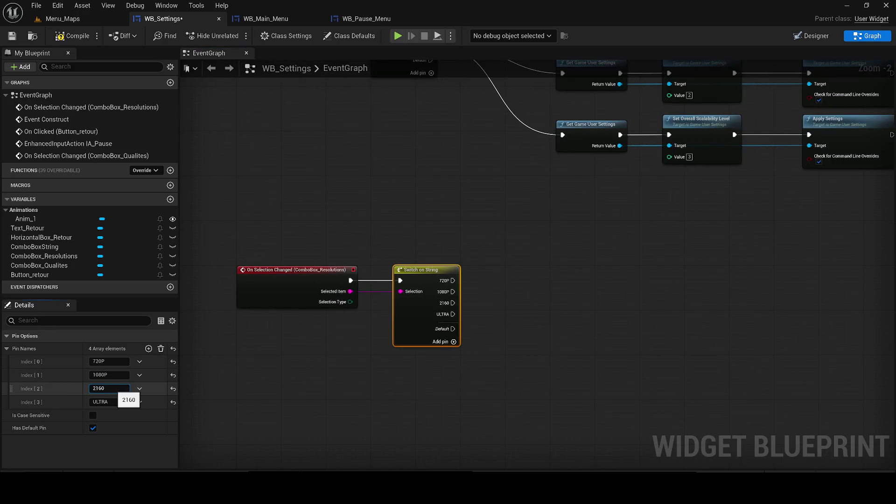
type("P")
key("ctrl+a")
type("1440")
key("Return")
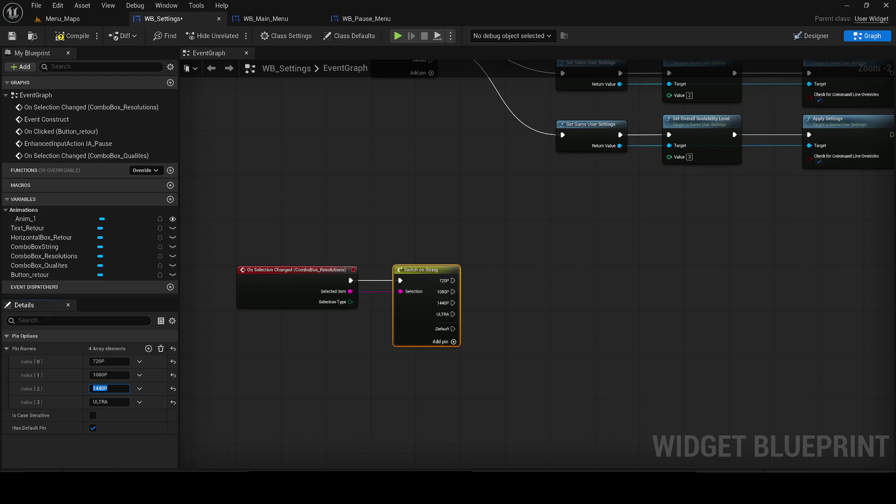
Name the fourth pin 2160P, compile and save, then start a node search from the 720P output.
key("XF86AudioLowerVolume")
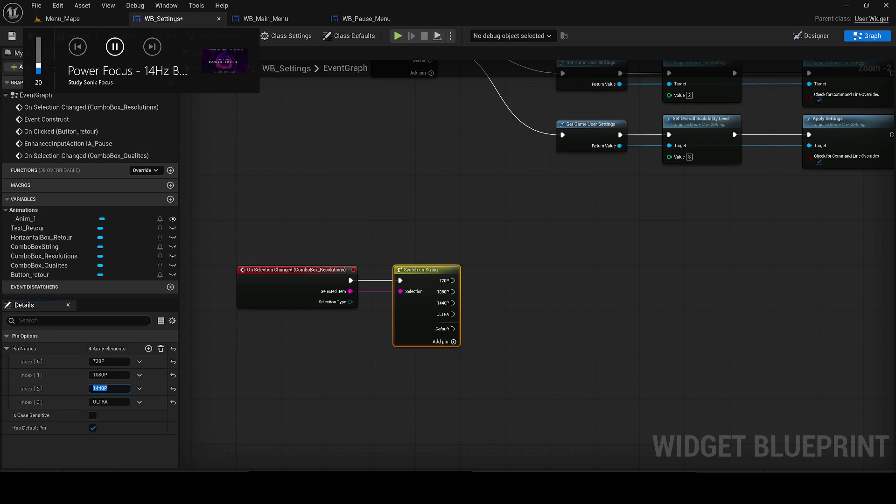
scroll(530, 306, "up", 2)
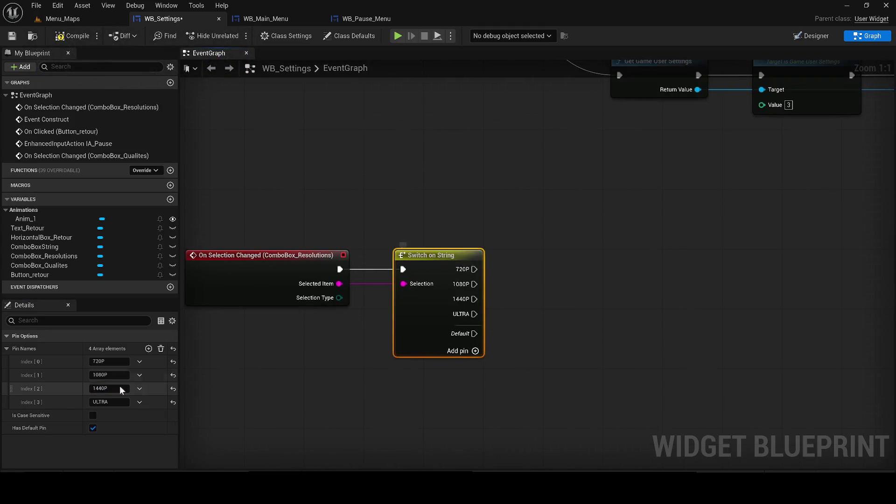
key("ctrl+a")
type("2165")
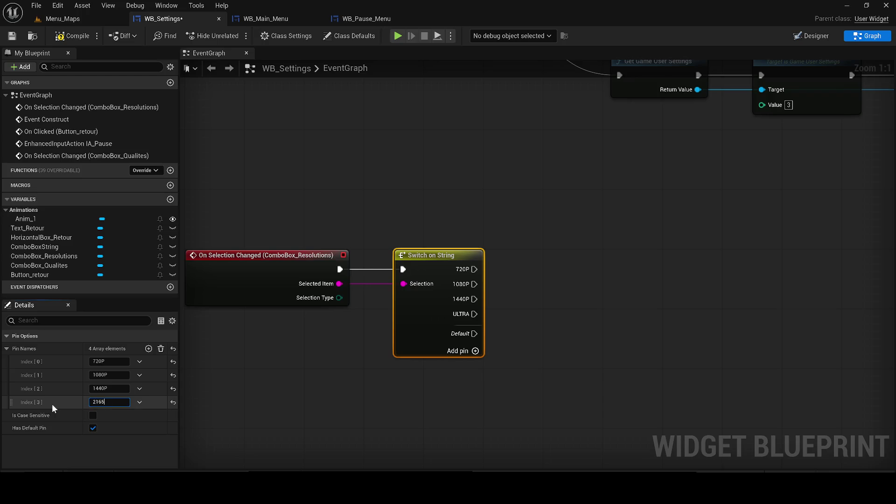
type("p")
key("ctrl+a")
type("02160P")
key("Return")
left_click(74, 37)
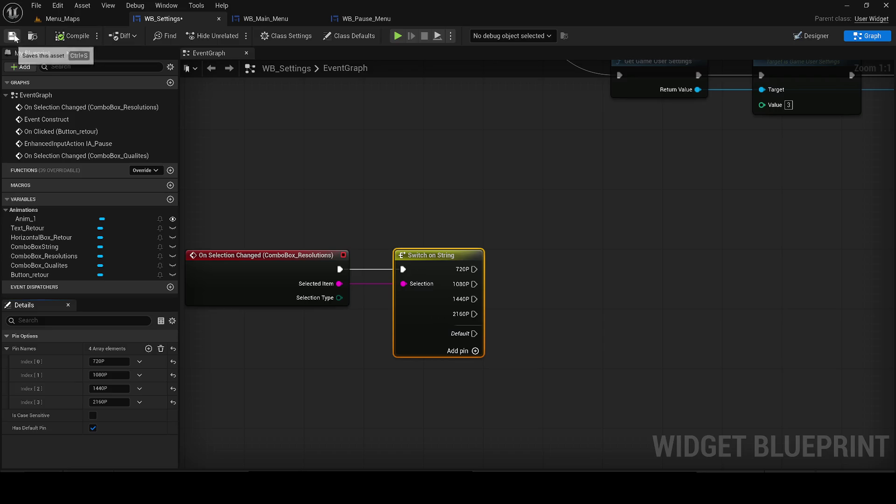
left_click_drag(443, 232, 385, 240)
left_click_drag(419, 282, 537, 223)
type("ece")
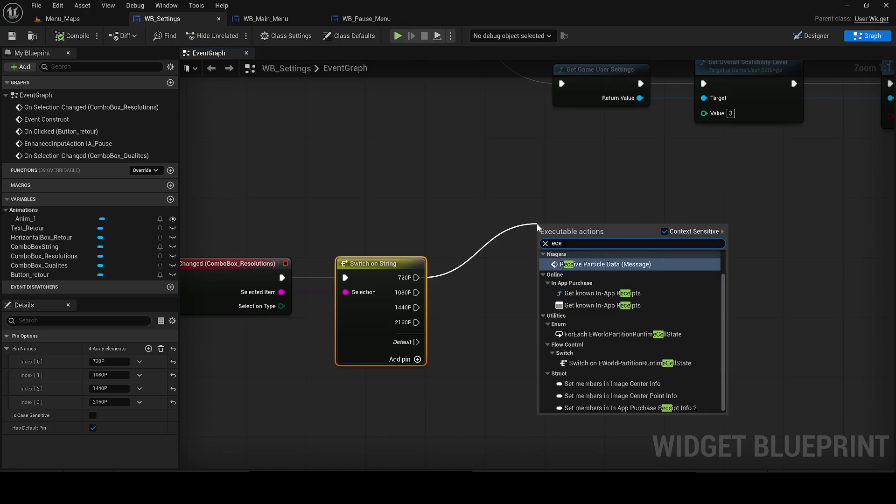
Add an Execute Console Command node on the 720P output and paste spare copies beside it.
key("BackSpace")
key("BackSpace")
type("xe")
key("Return")
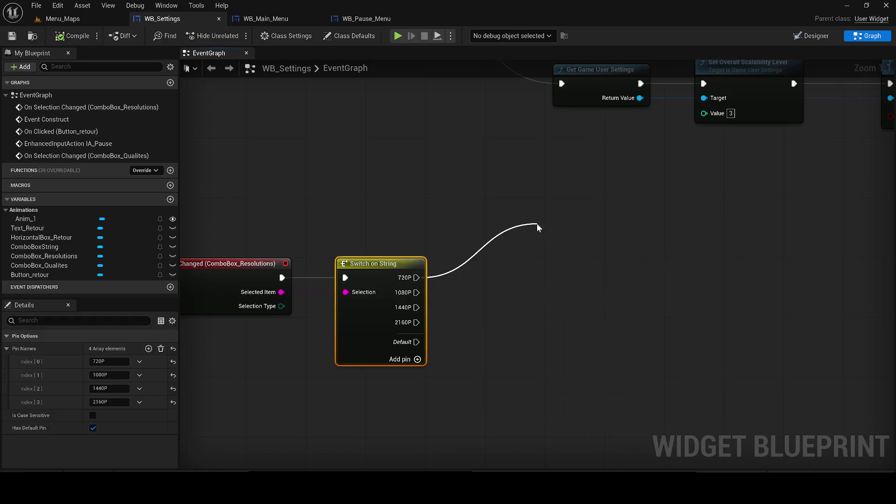
mouse_move(550, 223)
left_mouse_down()
mouse_move(631, 226)
mouse_move(564, 202)
left_mouse_up()
left_click_drag(588, 280, 498, 282)
key("ctrl+c")
key("ctrl+v")
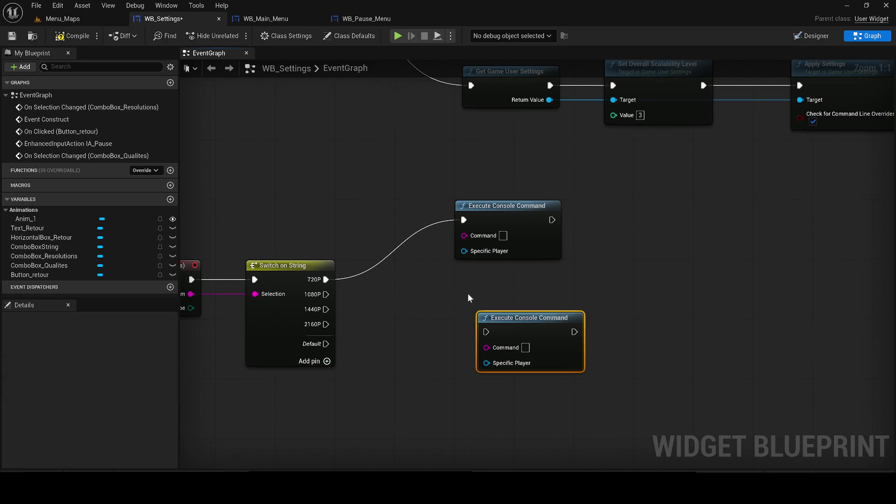
key("ctrl+v")
key("ctrl+v")
mouse_move(478, 212)
left_mouse_down()
mouse_move(479, 268)
mouse_move(503, 257)
mouse_move(483, 219)
left_mouse_up()
left_click_drag(509, 158, 636, 181)
Enter r.setres 1280x720 in the 720P node's Command field.
left_click(511, 243)
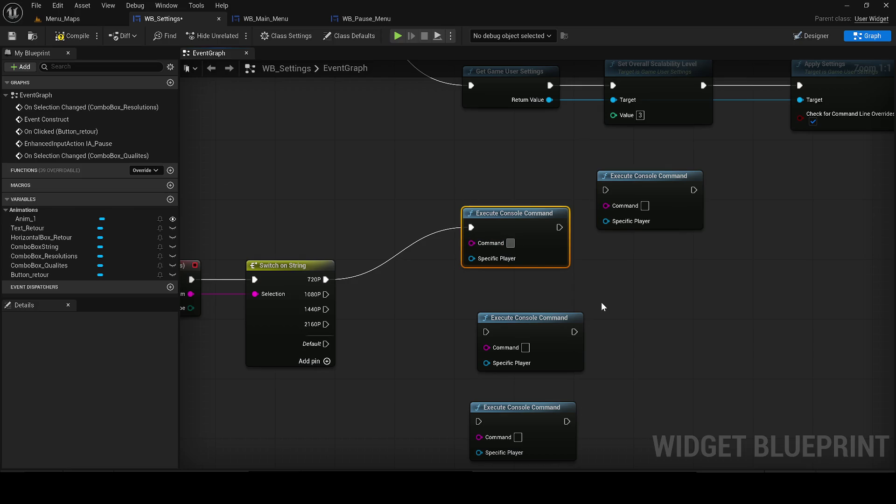
type("r")
type("se")
type(" tres 1280x720")
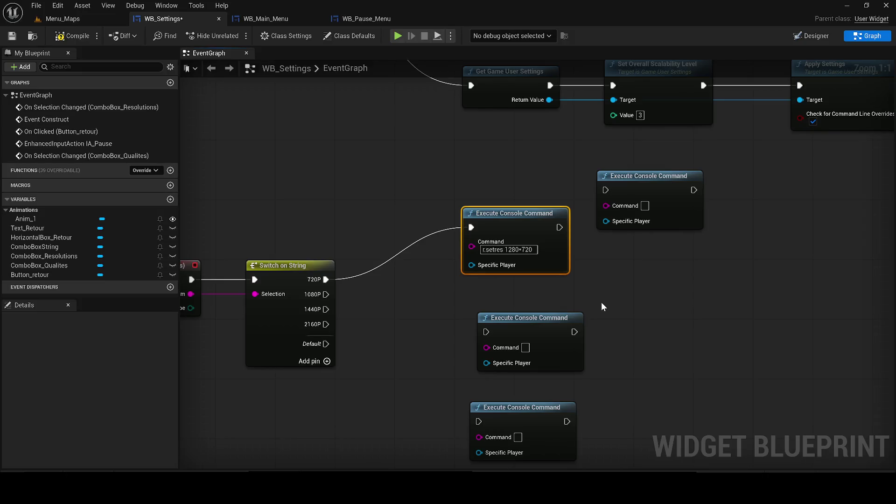
Wire a spare console-command node to 1080P with command r.setres 1920*1080.
left_click_drag(601, 307, 572, 318)
left_click_drag(513, 324, 497, 306)
mouse_move(441, 320)
left_mouse_down()
mouse_move(302, 317)
mouse_move(296, 305)
mouse_move(443, 295)
left_mouse_up()
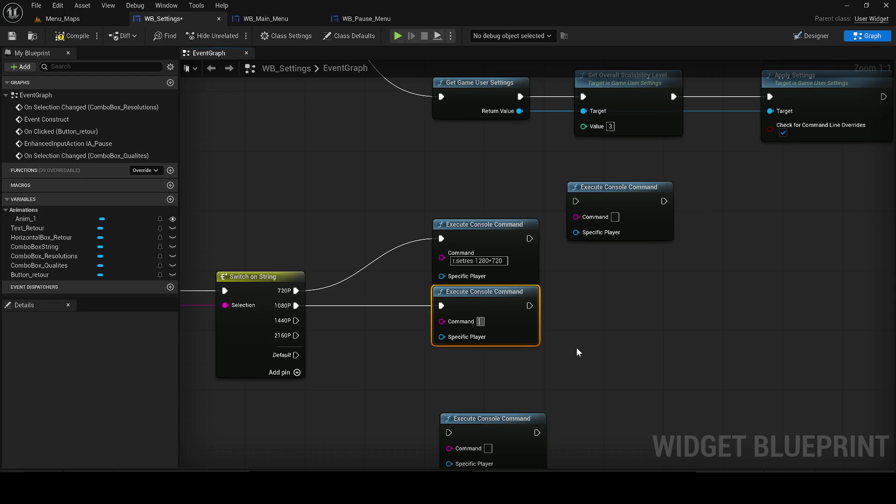
type("r.se")
type("tres")
type(" 1")
type("920")
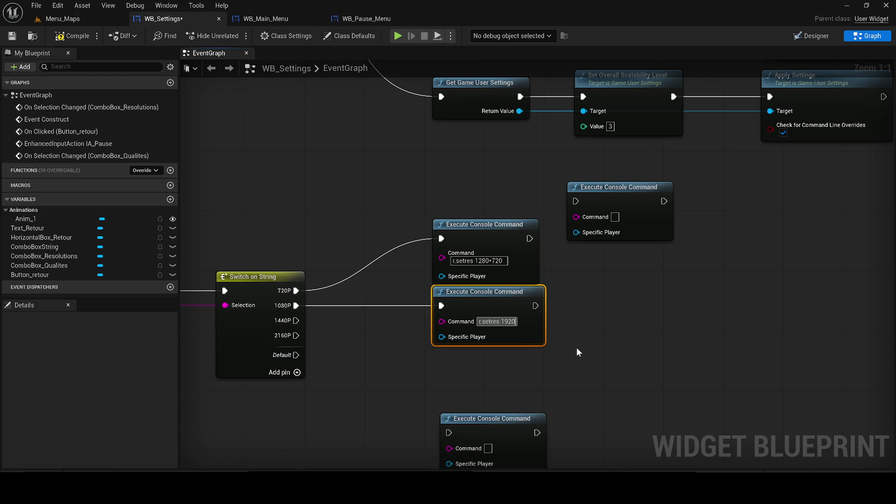
type("*1080")
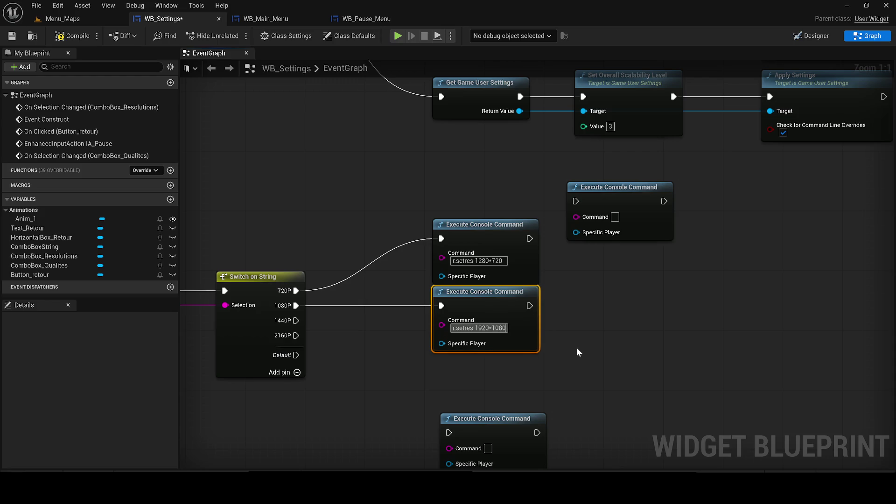
left_click(485, 328)
Wire the 1440P output to another spare console-command node and paste the copied command in.
mouse_move(480, 418)
left_mouse_down()
mouse_move(472, 365)
mouse_move(439, 354)
mouse_move(449, 350)
left_mouse_up()
mouse_move(288, 321)
left_mouse_down()
mouse_move(413, 368)
mouse_move(455, 368)
left_mouse_up()
left_click(481, 389)
key("ctrl+v")
key("Return")
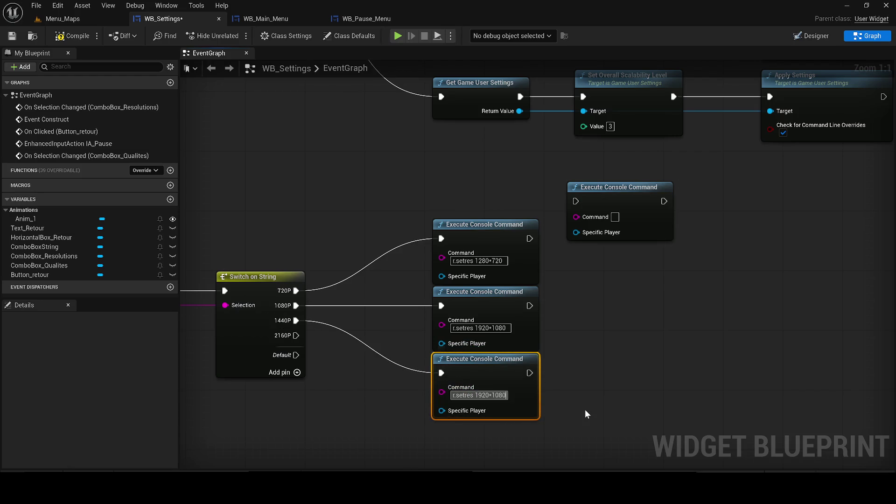
Change the 1440P command to r.setres 2560*1440 and connect 2160P to the last spare node.
key("BackSpace")
key("BackSpace")
key("BackSpace")
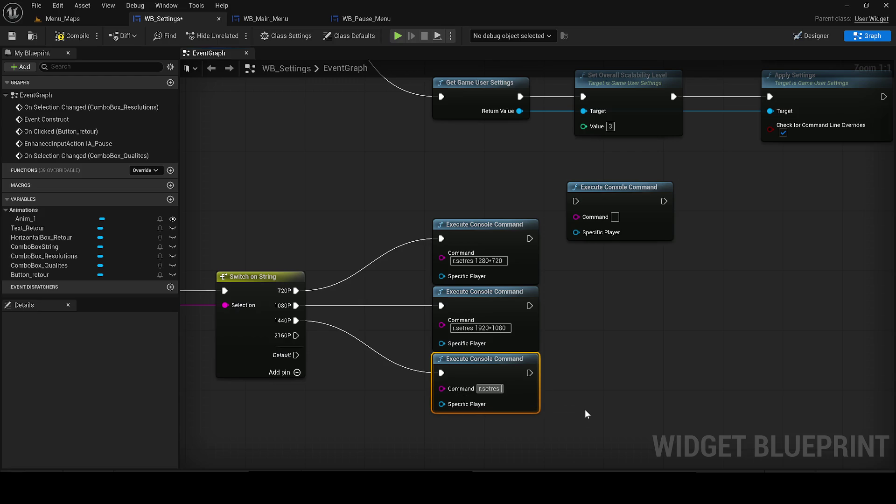
type("2560")
type("p")
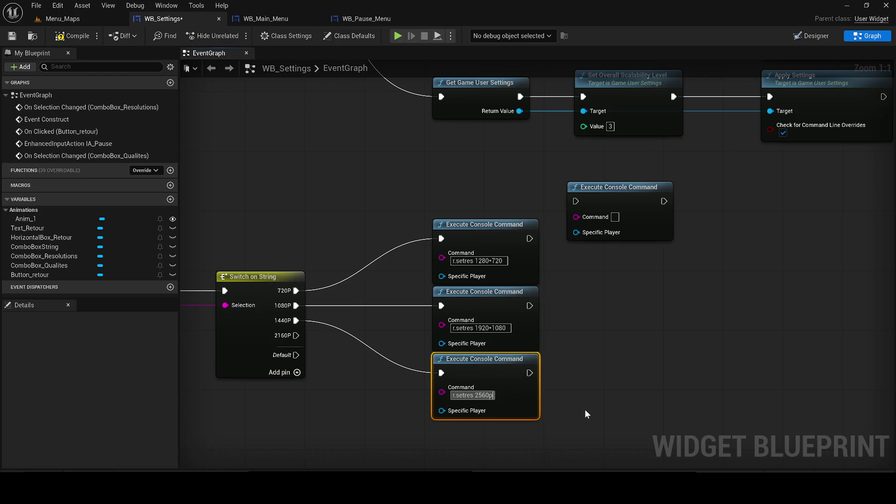
key("BackSpace")
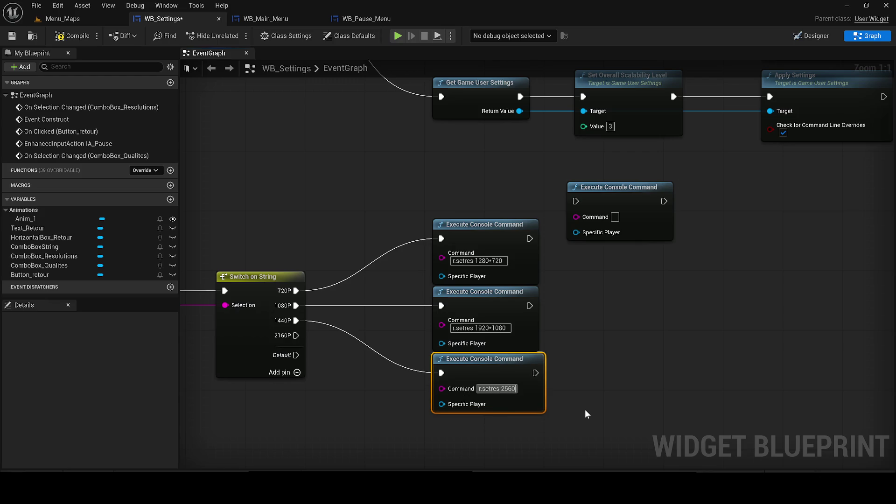
type("x")
key("BackSpace")
type("/")
key("BackSpace")
type("*")
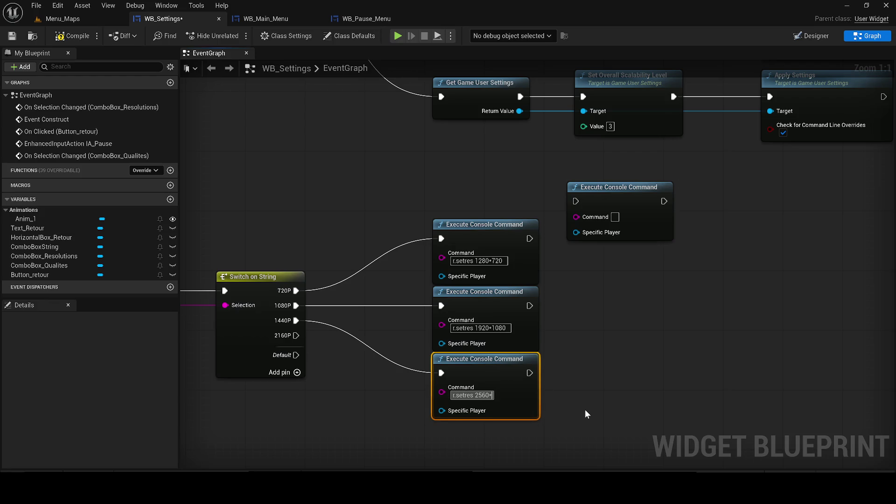
type("1440")
key("Return")
mouse_move(625, 195)
left_mouse_down()
mouse_move(602, 373)
mouse_move(495, 444)
mouse_move(303, 376)
mouse_move(296, 336)
left_mouse_up()
mouse_move(330, 362)
left_mouse_down()
mouse_move(316, 344)
mouse_move(323, 329)
left_mouse_up()
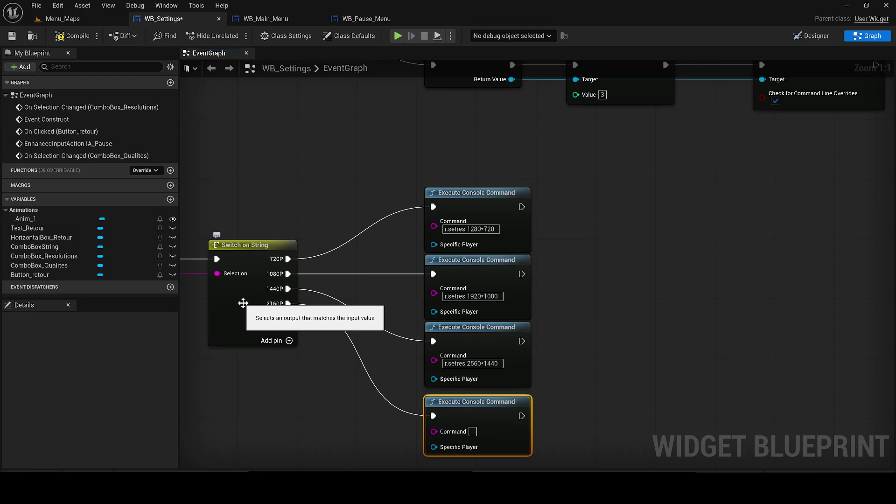
Add a Case_0 pin, set the 2160P command to r.setres 3840*2160, and compile.
left_click(289, 340)
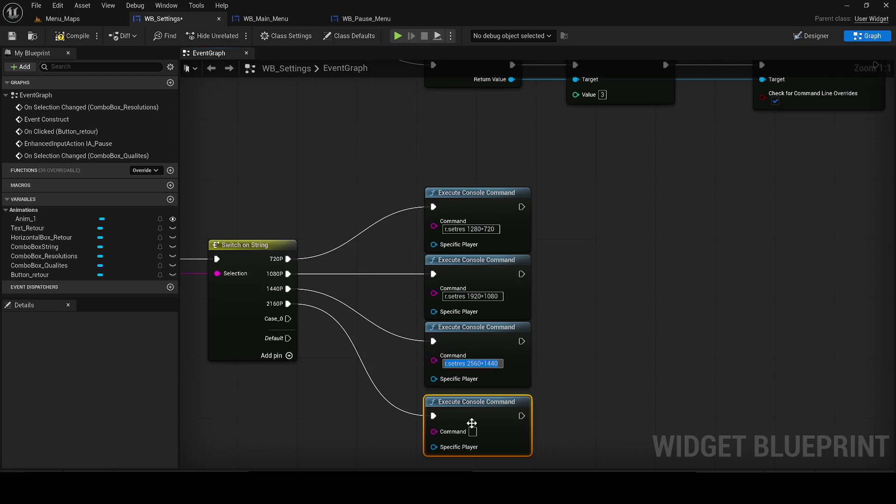
key("ctrl+v")
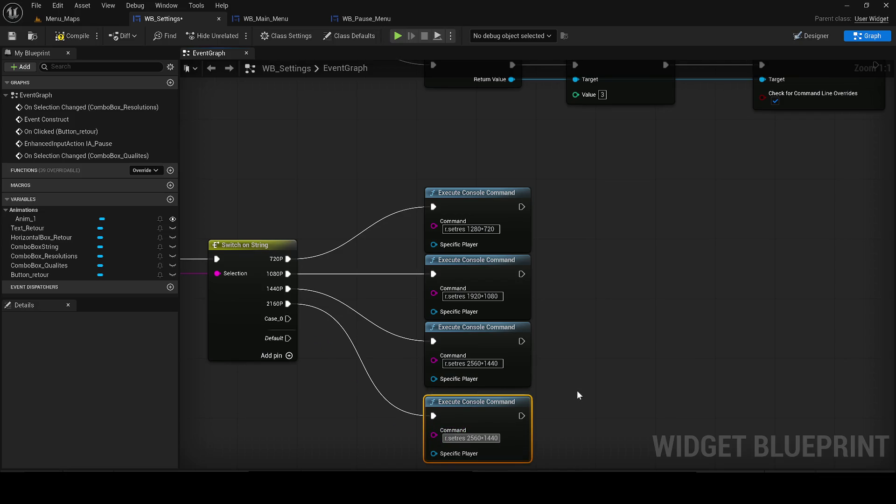
key("BackSpace")
key("BackSpace")
key("BackSpace")
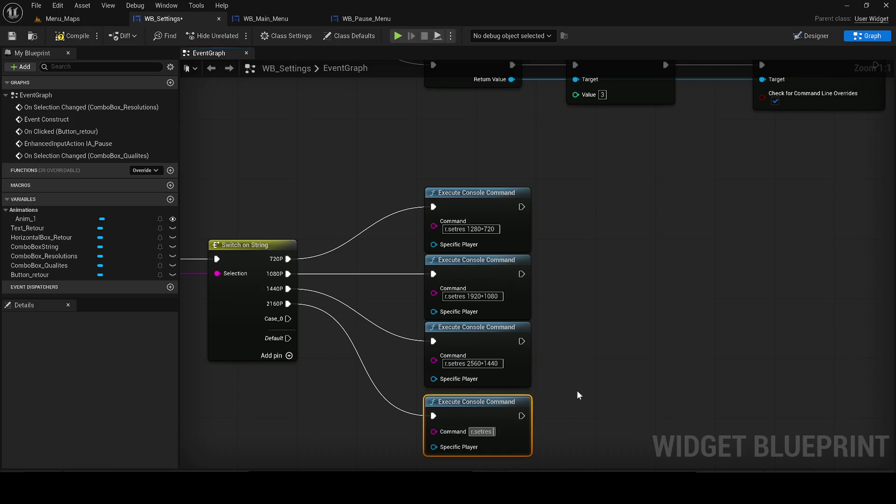
type("38")
type("40")
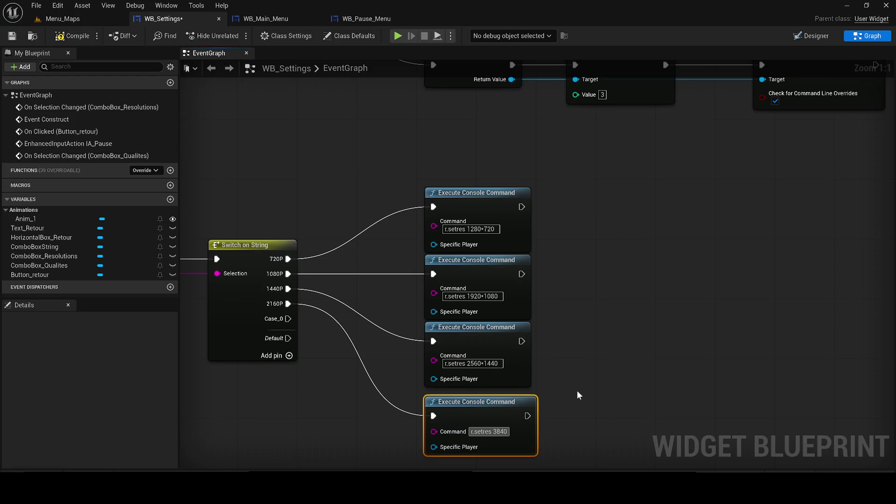
type("*2160")
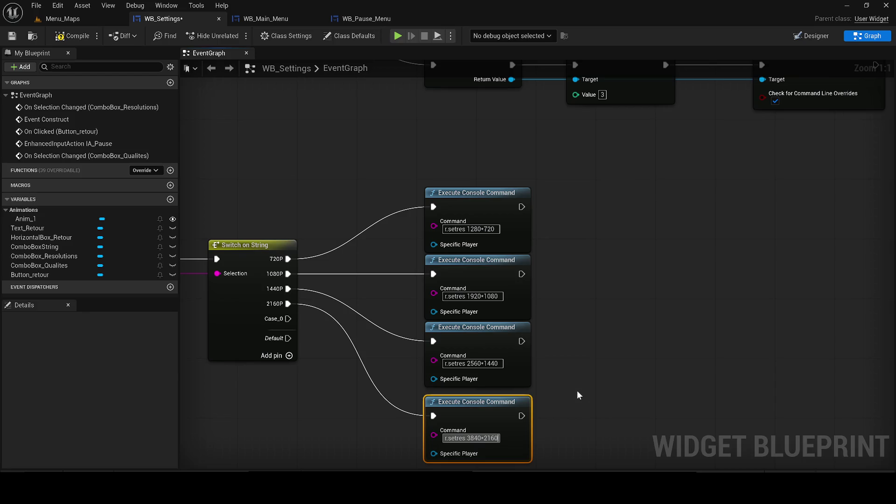
key("Return")
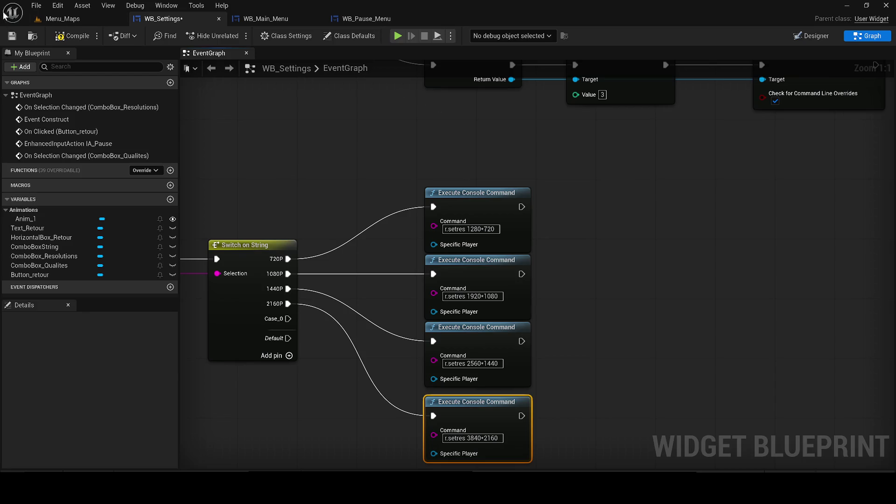
left_click(72, 36)
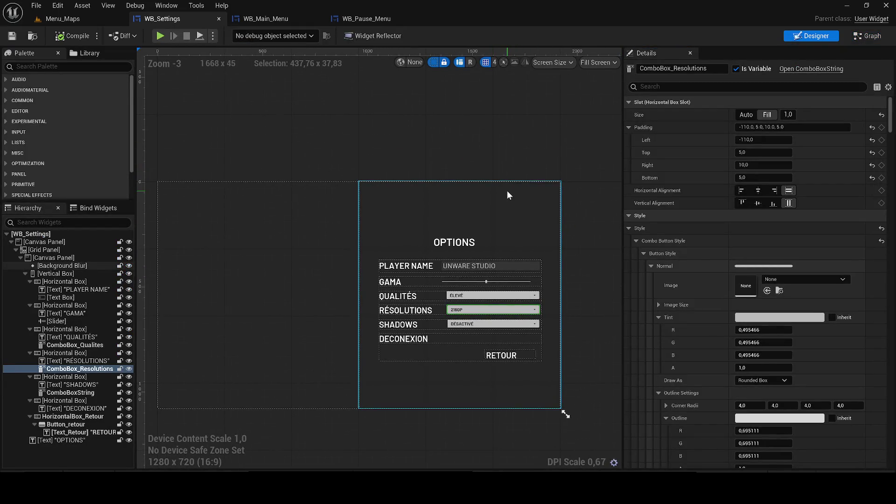
Play the level, open OPTIONS, pick 720P then 1080P in Résolutions, and stop.
left_click(58, 19)
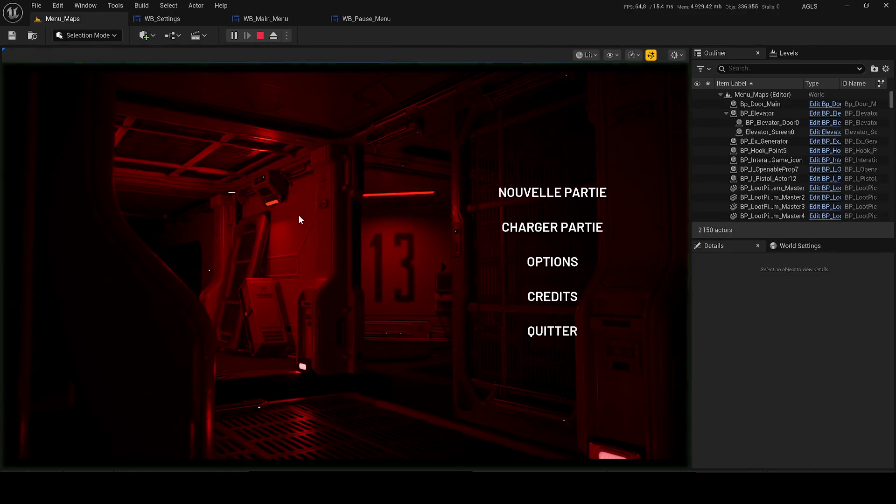
left_click(550, 262)
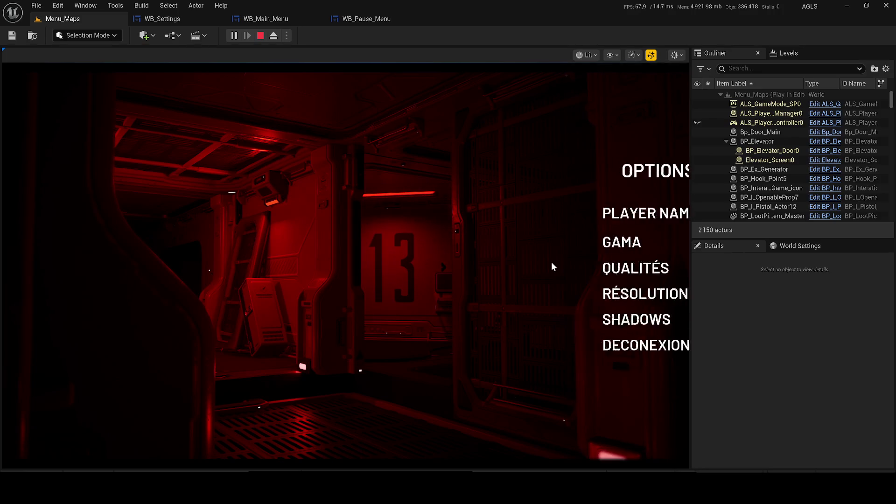
left_click(530, 288)
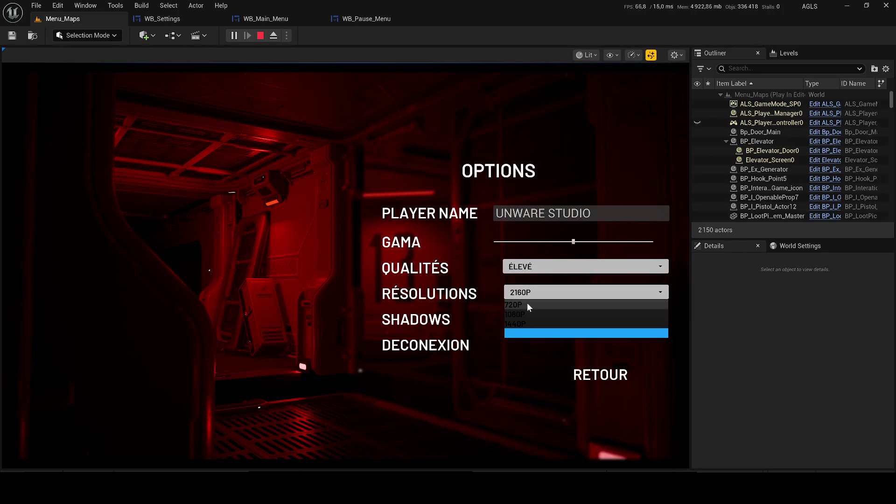
left_click(528, 303)
left_click(530, 296)
left_click(528, 307)
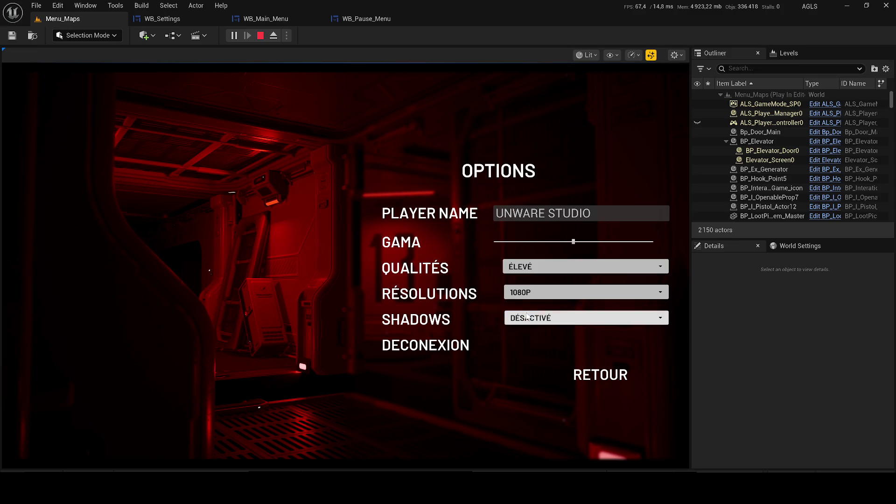
left_click(260, 35)
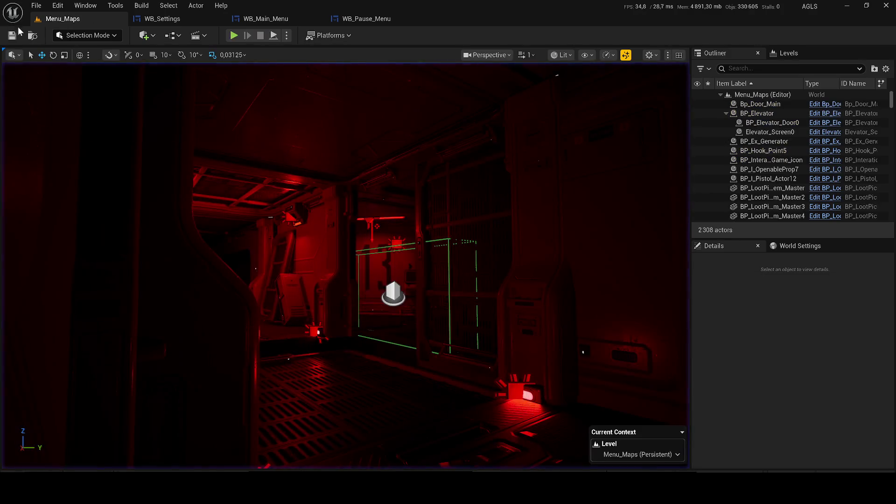
Run the level as a Standalone Game, minimize the editor, then restore it from the taskbar.
left_click(286, 35)
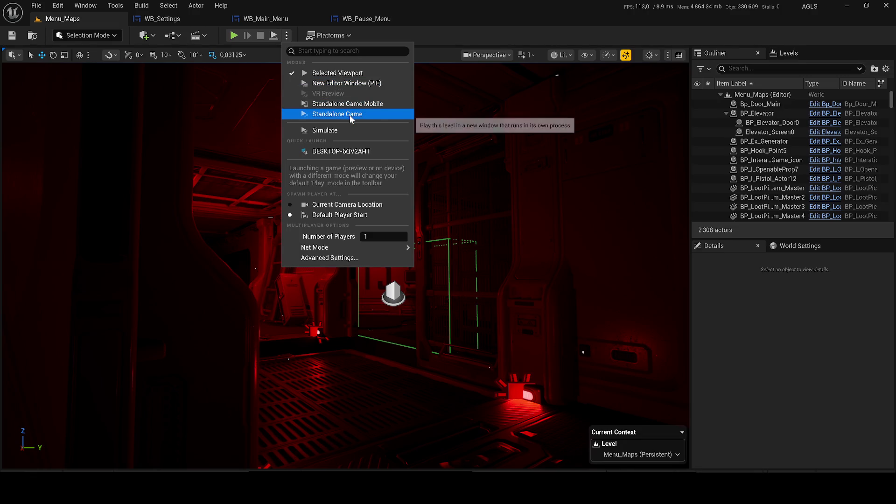
left_click(328, 115)
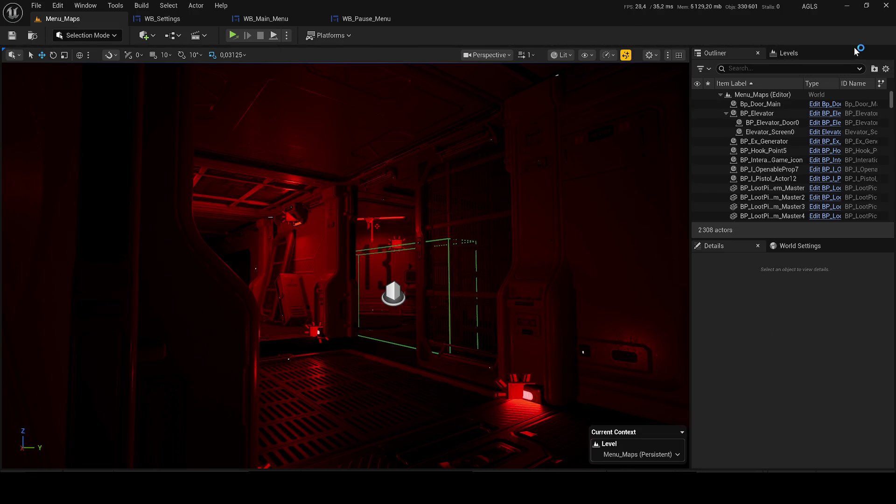
left_click(842, 6)
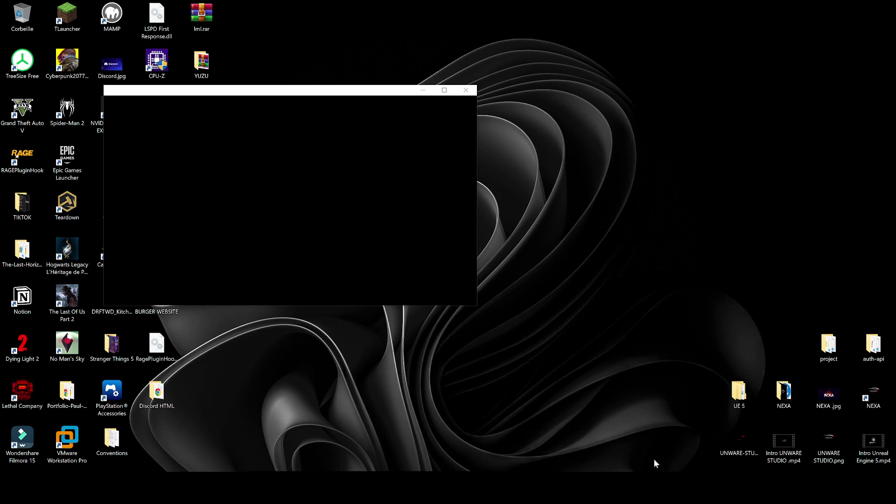
mouse_move(583, 490)
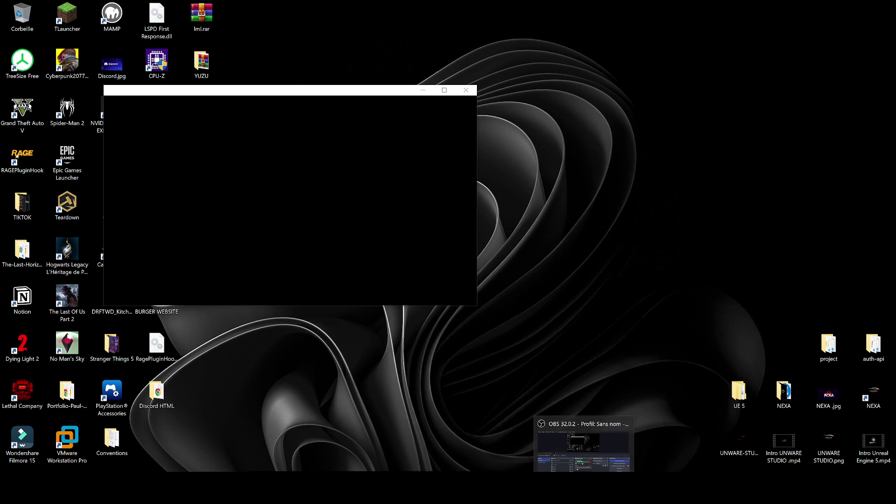
left_click(569, 460)
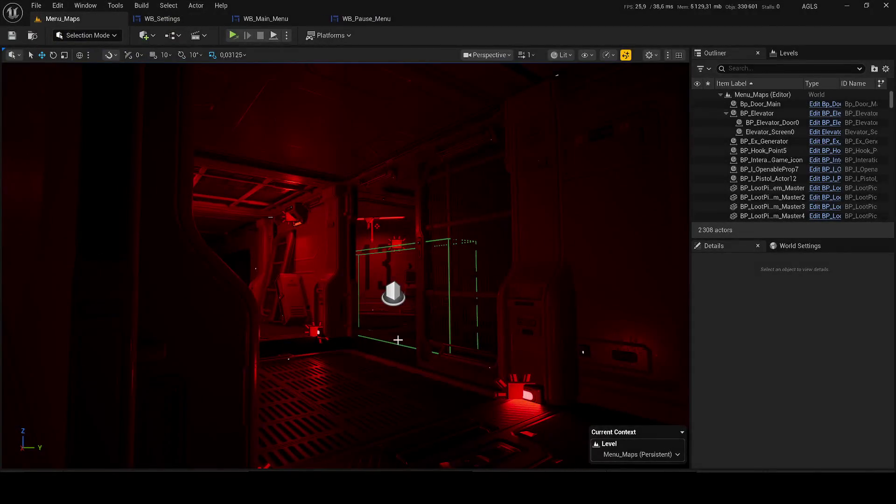
Switch to the WB_Settings tab and recentre the Designer canvas on the OPTIONS menu.
left_click(167, 21)
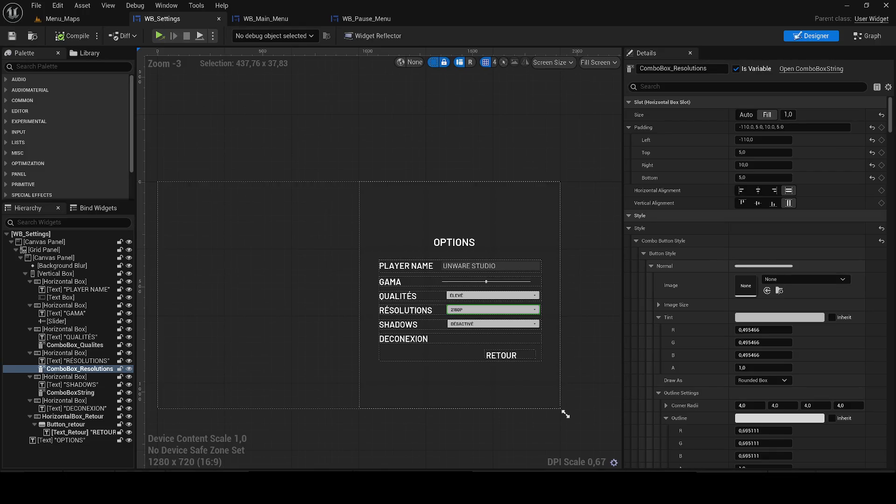
left_click_drag(366, 138, 399, 125)
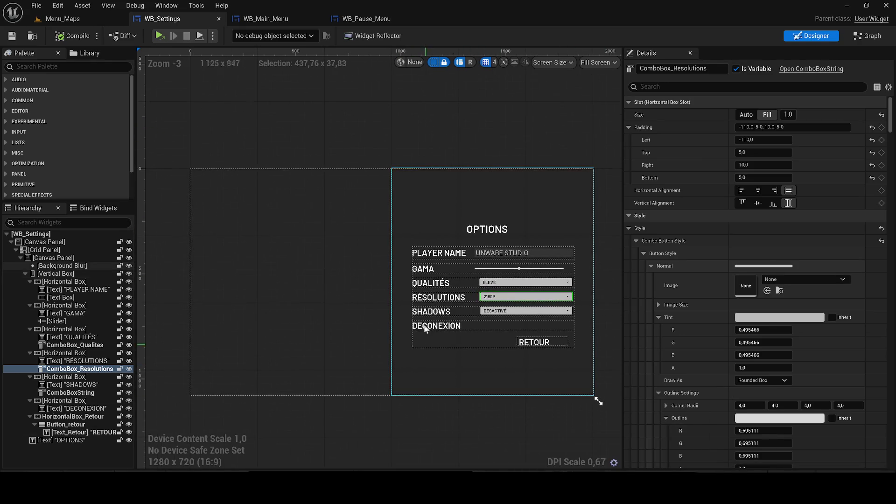
left_click_drag(499, 116, 510, 120)
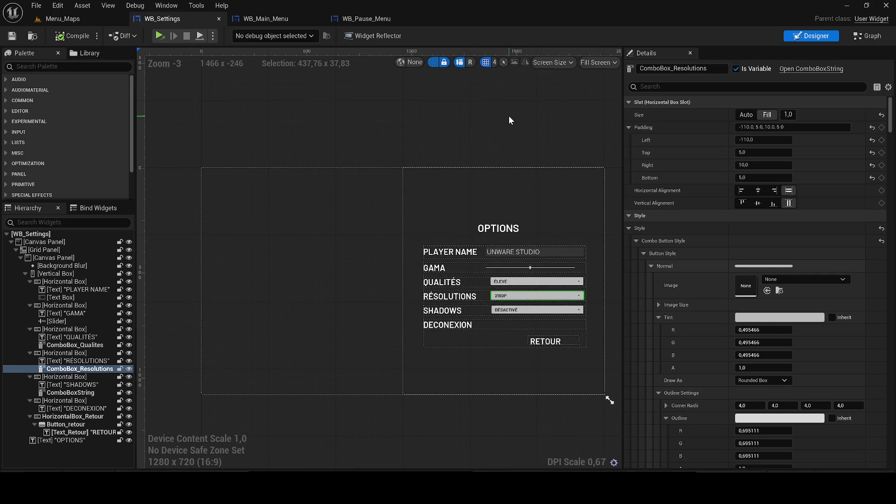
scroll(445, 247, "up", 5)
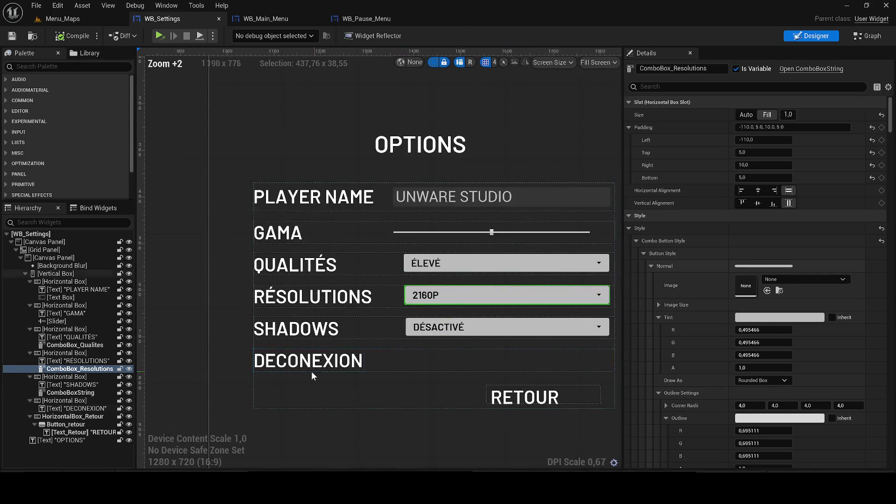
scroll(411, 317, "down", 6)
scroll(420, 320, "up", 1)
left_click_drag(420, 319, 446, 293)
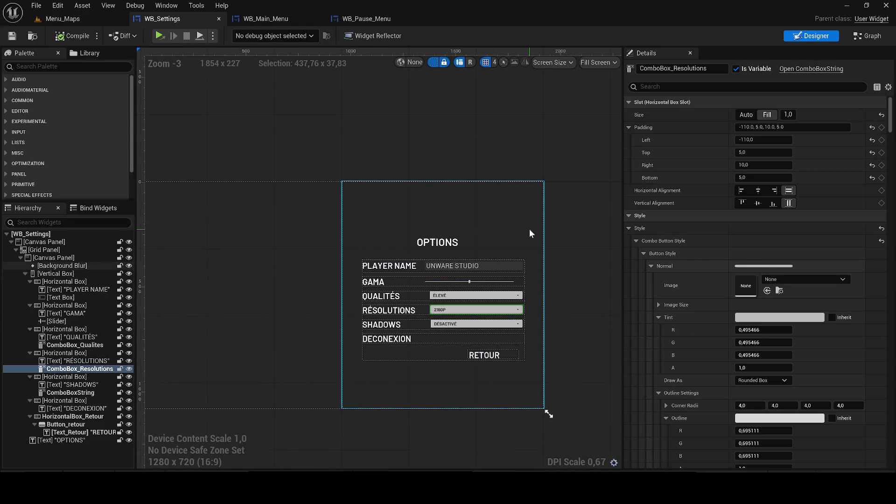
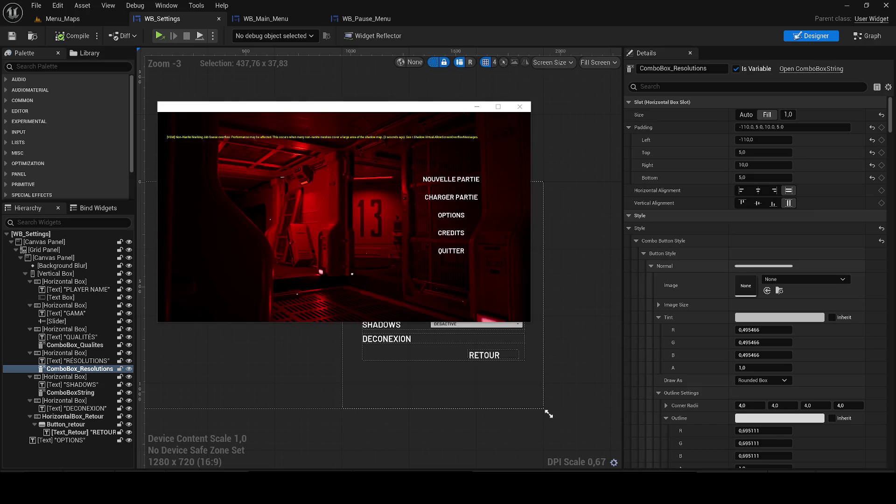
In OPTIONS, cycle the resolution through 720P, 1080P, 1440P and back to 720P, then exit via RETOUR.
left_click(453, 215)
left_click(440, 236)
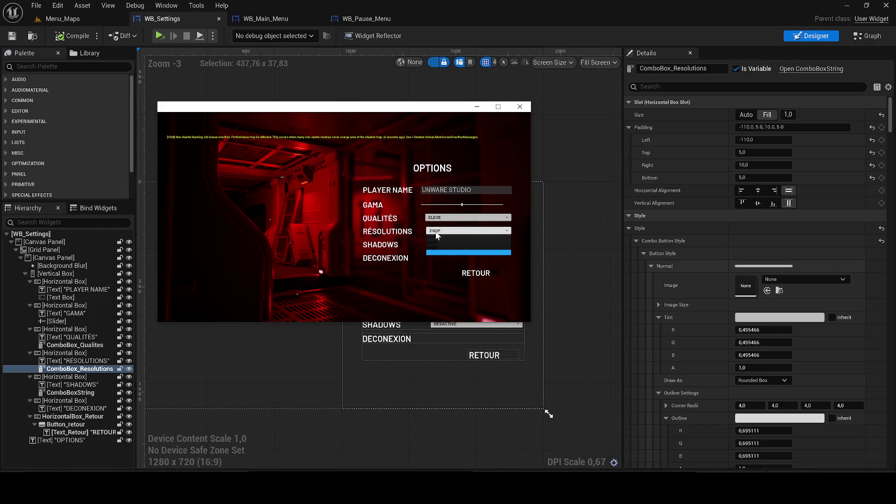
left_click(442, 238)
left_click(440, 236)
left_click(439, 241)
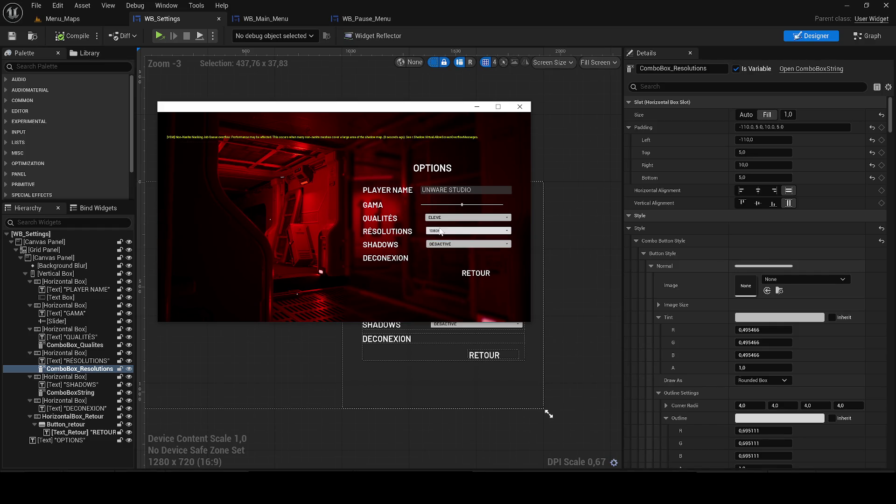
left_click(441, 242)
left_click(443, 247)
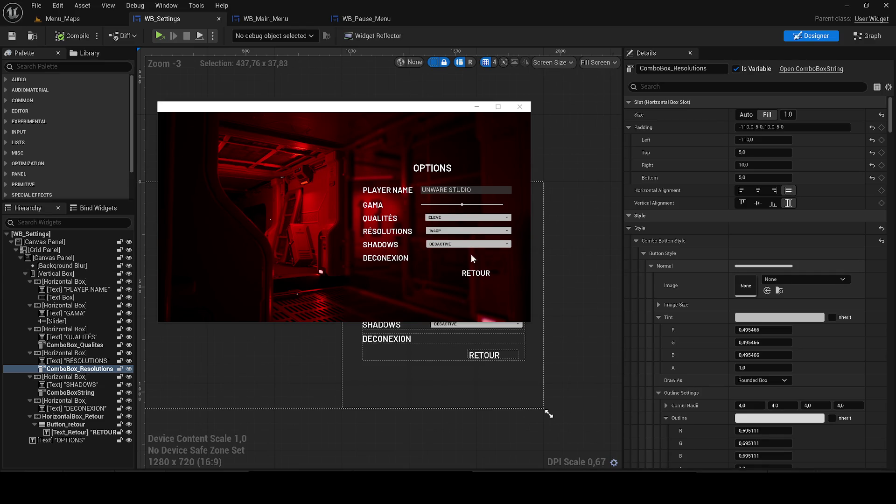
left_click(455, 231)
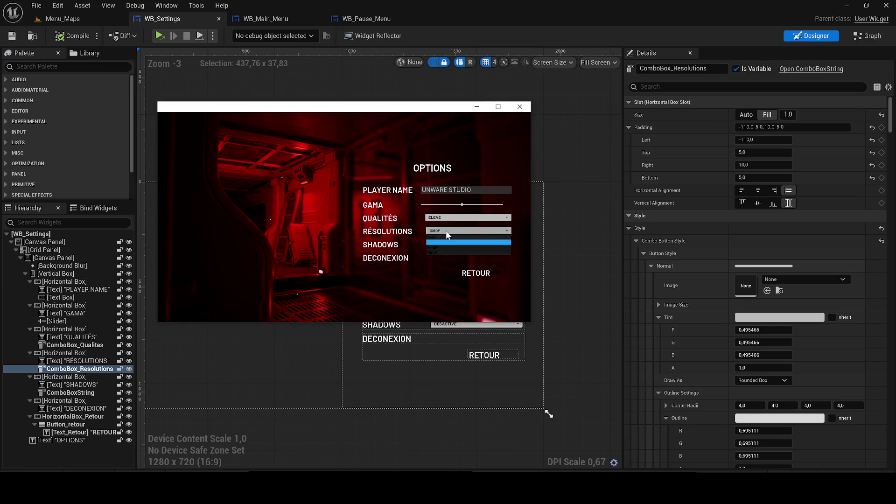
left_click(444, 238)
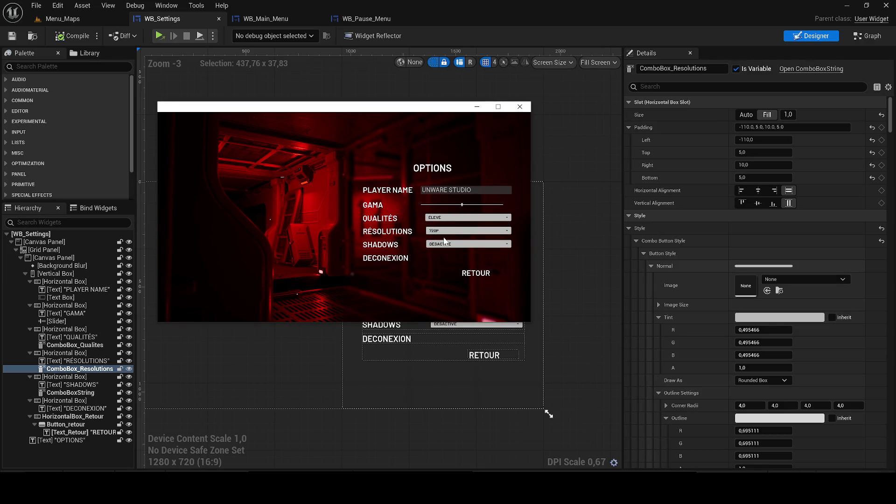
left_click(475, 273)
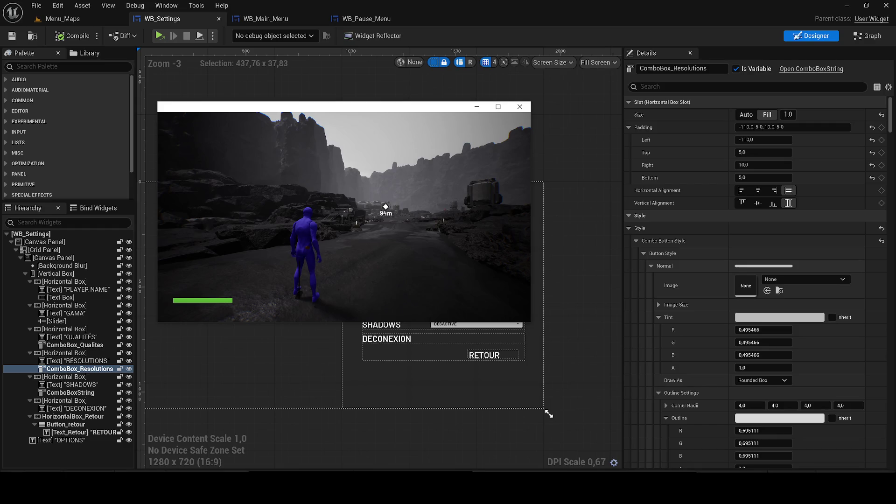
Toggle the gameplay debugger overlay on and off and switch the character's weapon to the M9.
key("super")
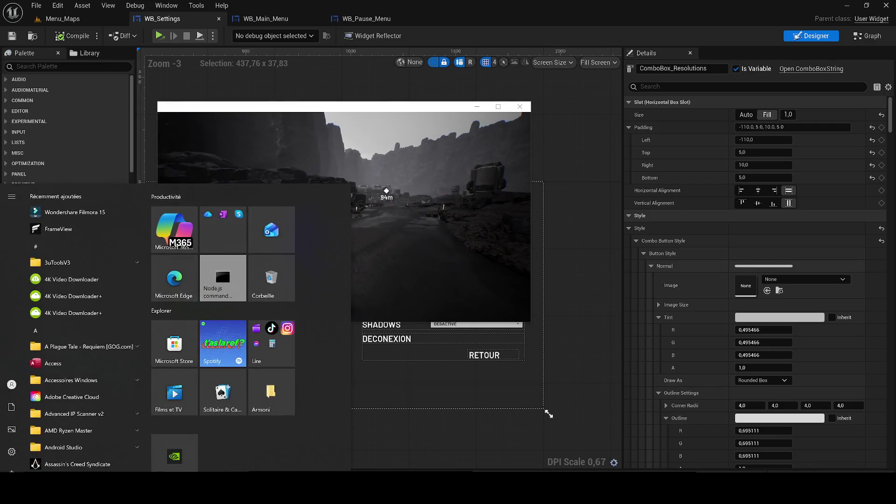
key("super")
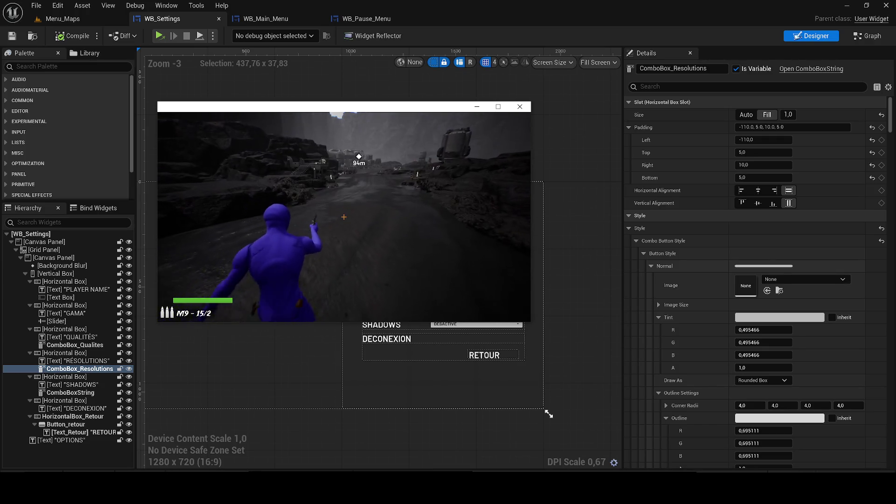
key("apostrophe")
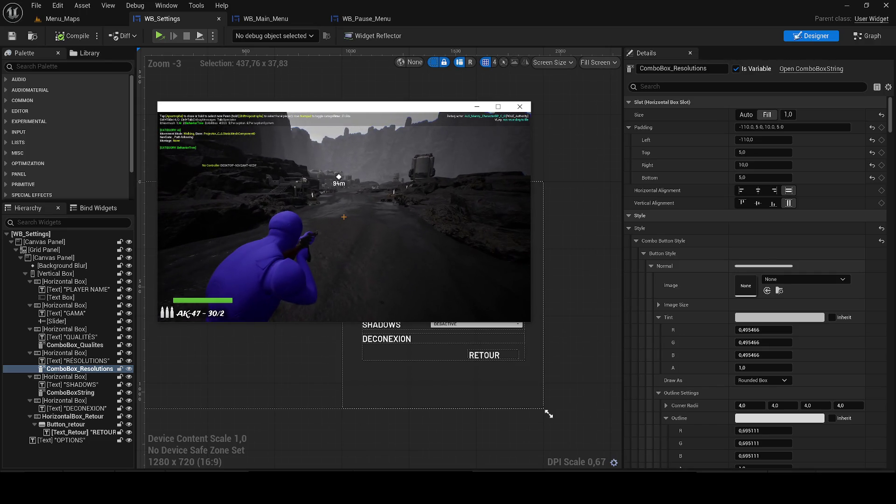
key("apostrophe")
key("2")
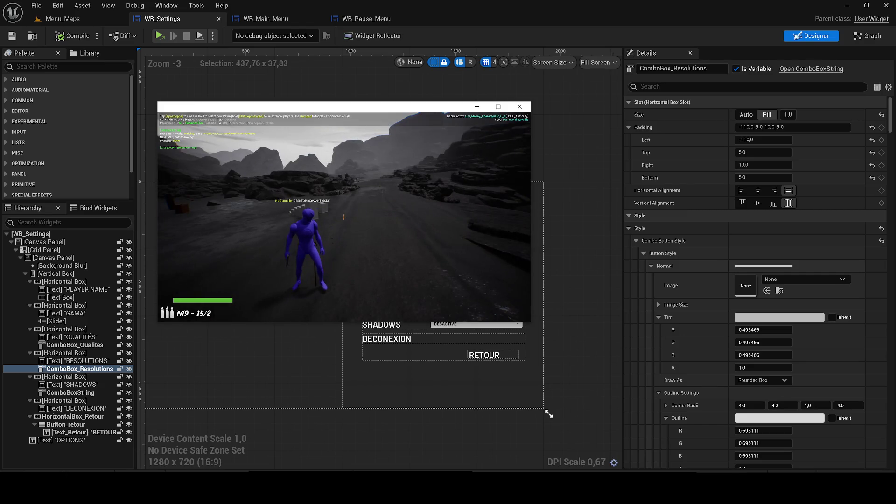
Free the mouse, close the standalone preview and go to the WB_Settings event graph.
key("super")
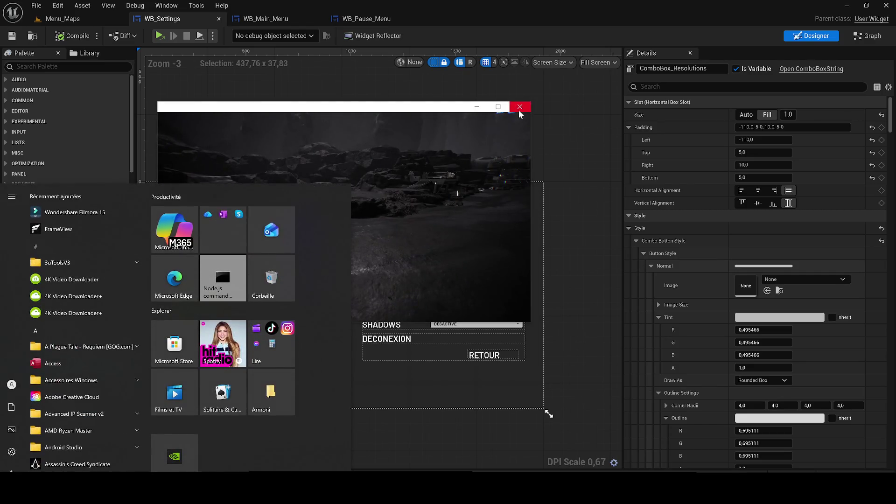
left_click(519, 108)
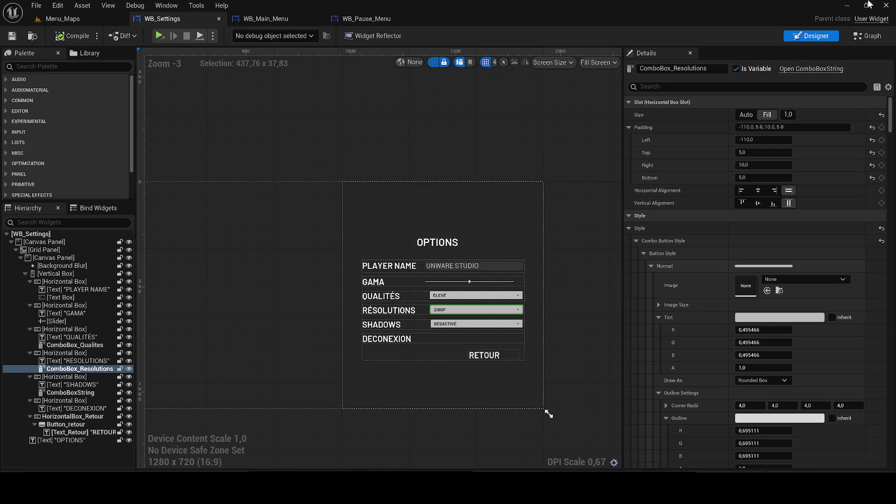
left_click(867, 36)
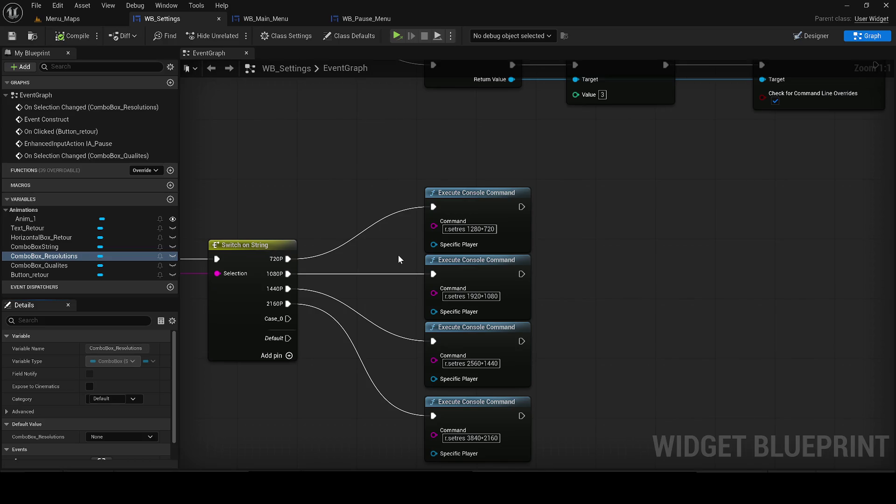
Paste four Get Game User Settings nodes beside the r.setres console commands.
scroll(488, 240, "down", 4)
left_click_drag(488, 244, 466, 72)
mouse_move(248, 268)
left_mouse_down()
mouse_move(362, 319)
mouse_move(276, 317)
left_mouse_up()
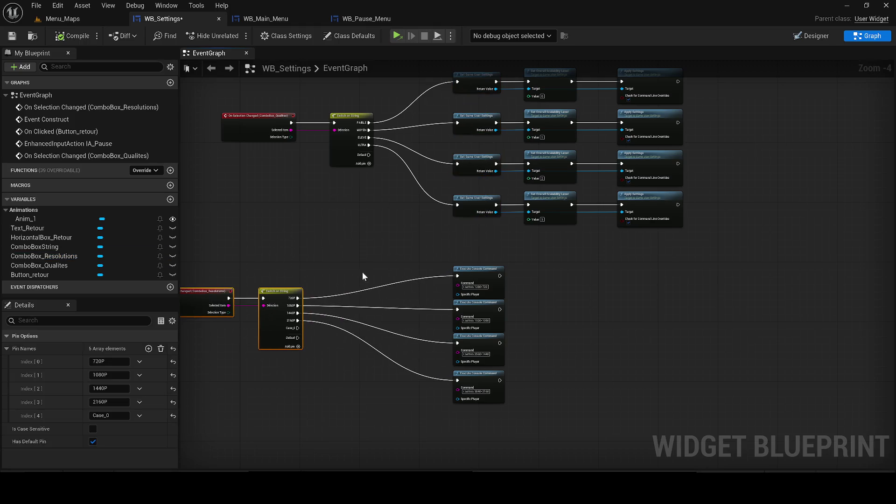
key("ctrl+v")
mouse_move(383, 242)
left_mouse_down()
mouse_move(383, 277)
mouse_move(457, 275)
left_mouse_up()
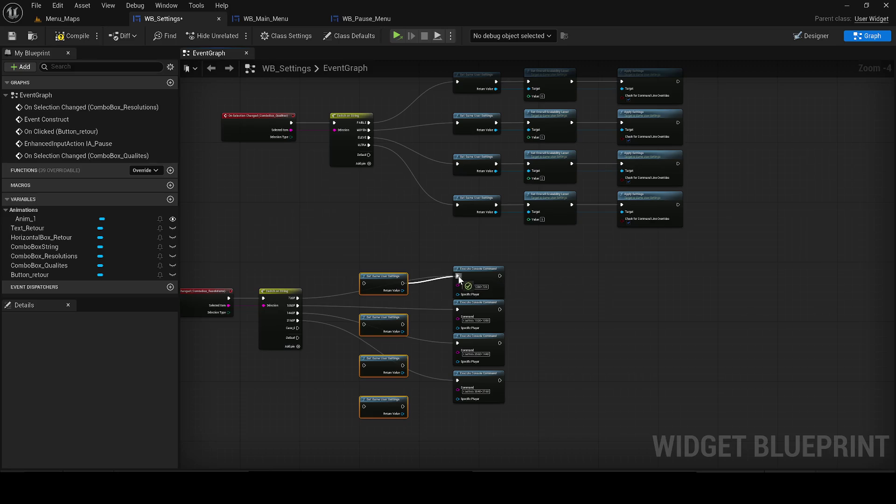
Wire each Switch case through its settings node into its console command, then compile.
left_click_drag(457, 309, 403, 325)
left_click_drag(402, 366, 457, 343)
mouse_move(457, 380)
left_mouse_down()
mouse_move(409, 418)
mouse_move(403, 406)
left_mouse_up()
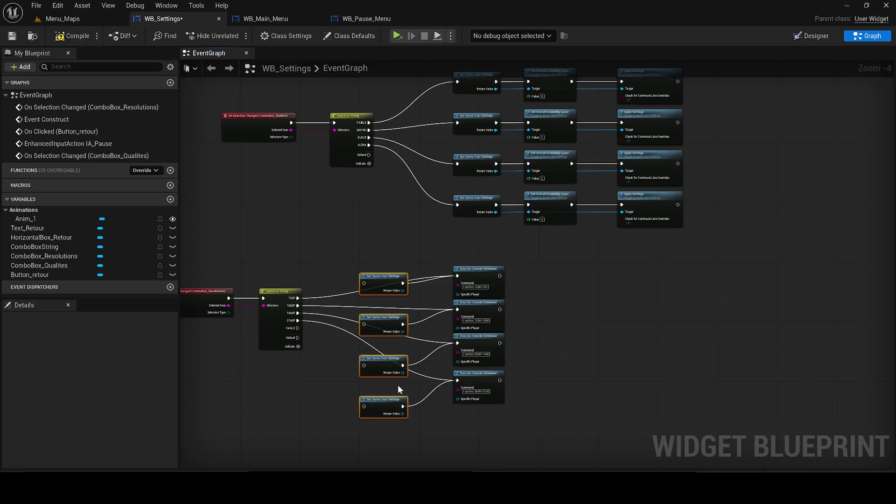
scroll(342, 342, "up", 2)
left_click_drag(276, 299, 378, 377)
left_click_drag(375, 439, 276, 323)
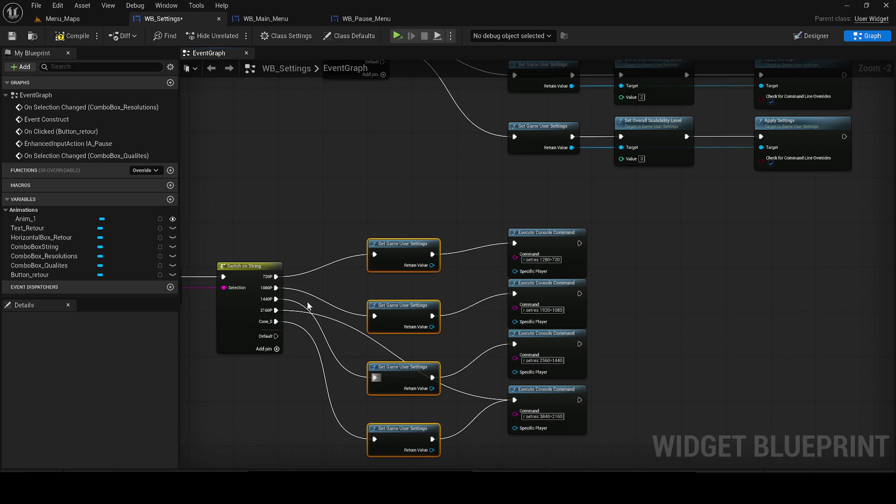
left_click(513, 400, "alt")
left_click_drag(432, 439, 514, 400)
left_click(71, 37)
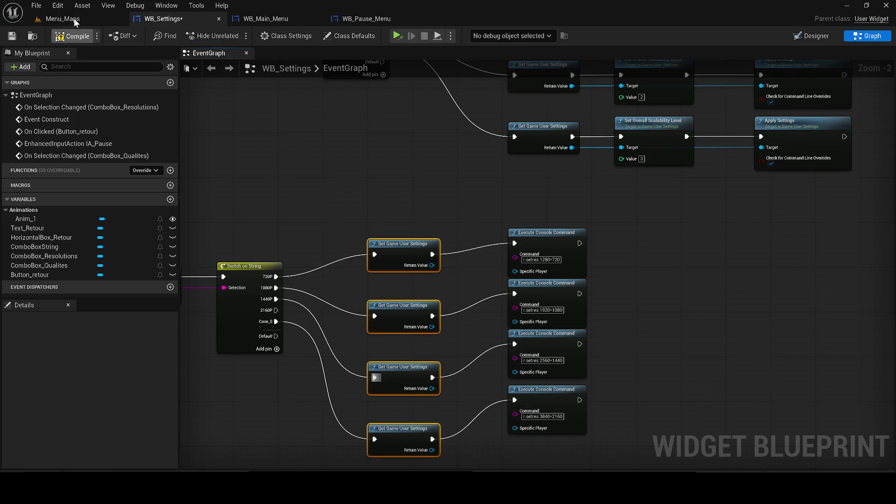
Switch to the Menu_Maps level and save the unsaved WB_Settings asset.
left_click(70, 19)
left_click(233, 35)
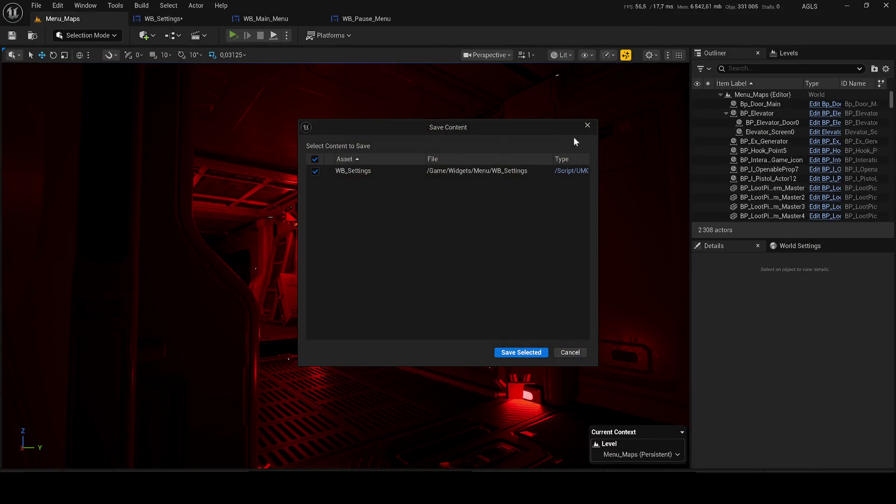
left_click(587, 125)
Play in the editor, set the resolution to 720P in OPTIONS, then stop the session.
left_click(63, 19)
left_click(287, 36)
left_click(322, 73)
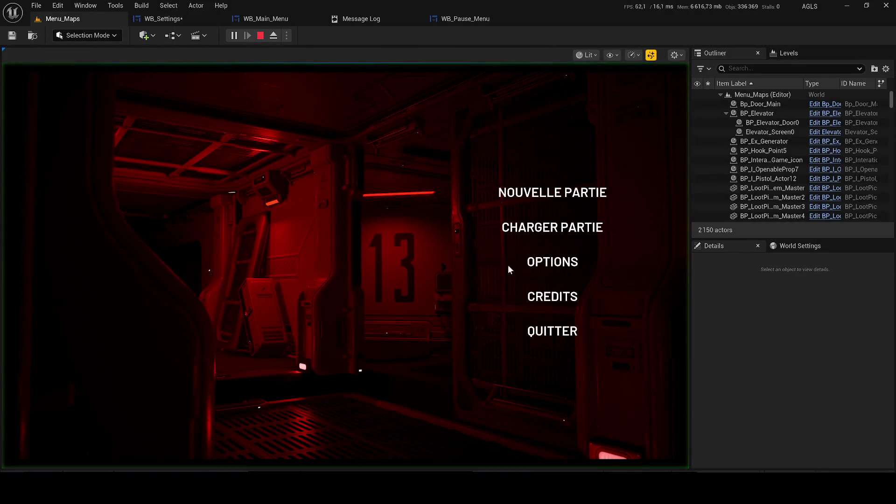
left_click(562, 256)
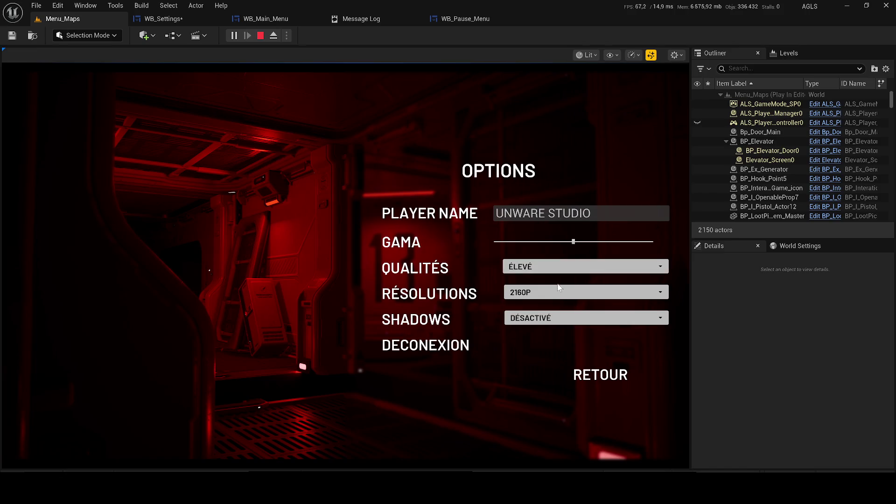
left_click(547, 291)
left_click(540, 307)
left_click(584, 378)
Return to the WB_Settings blueprint and save it.
left_click(260, 35)
left_click(161, 18)
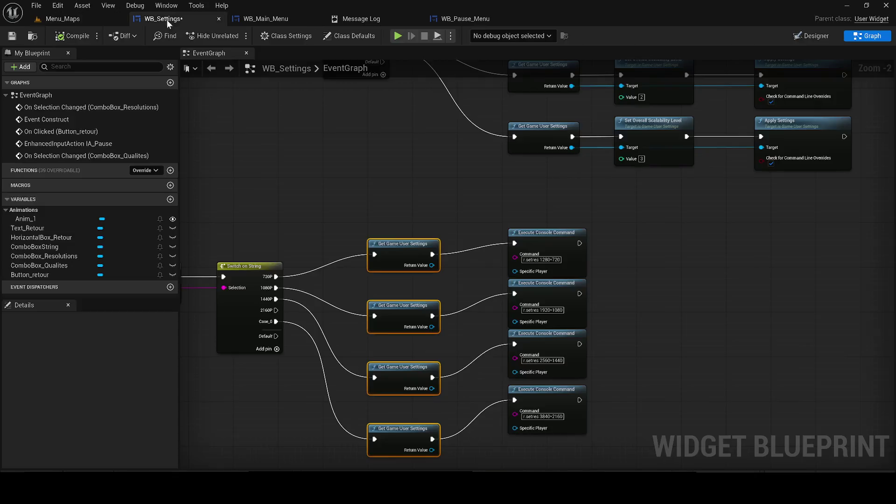
left_click(12, 36)
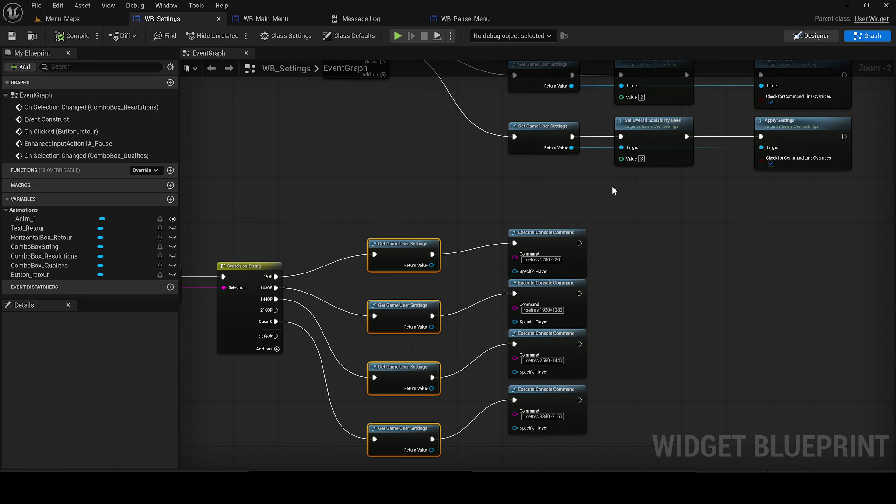
scroll(598, 188, "up", 2)
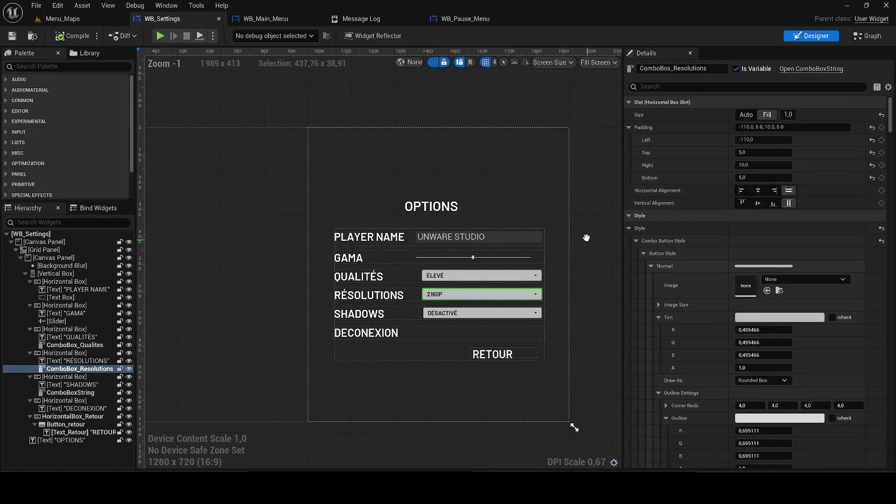
Delete the GAMA row from the options menu.
scroll(586, 231, "up", 1)
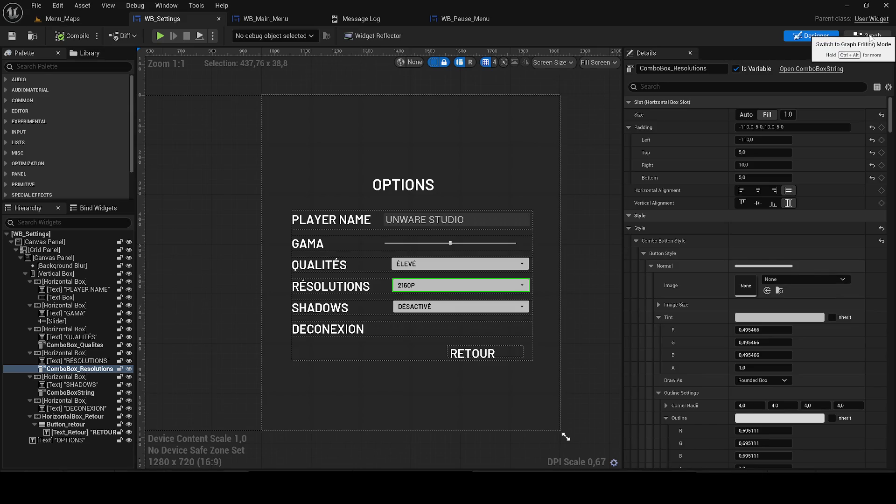
left_click(95, 306)
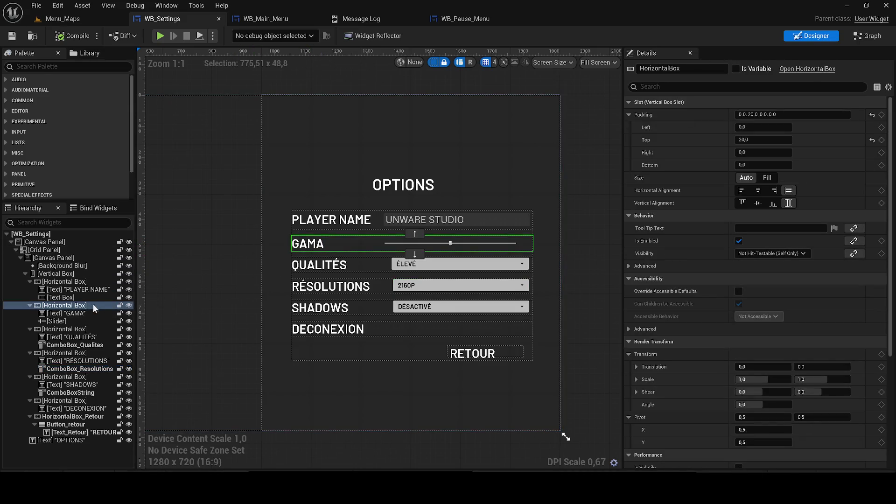
key("Delete")
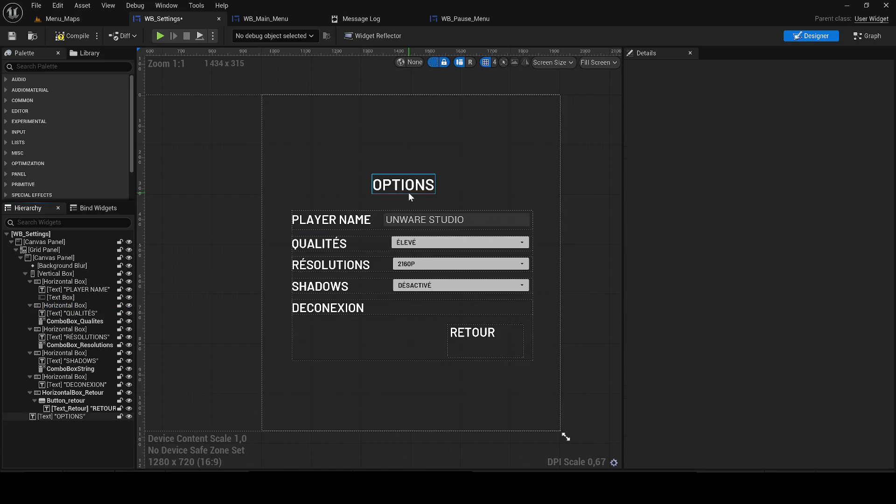
Set the PLAYER NAME row's bottom padding to 30.
left_click_drag(227, 254, 208, 259)
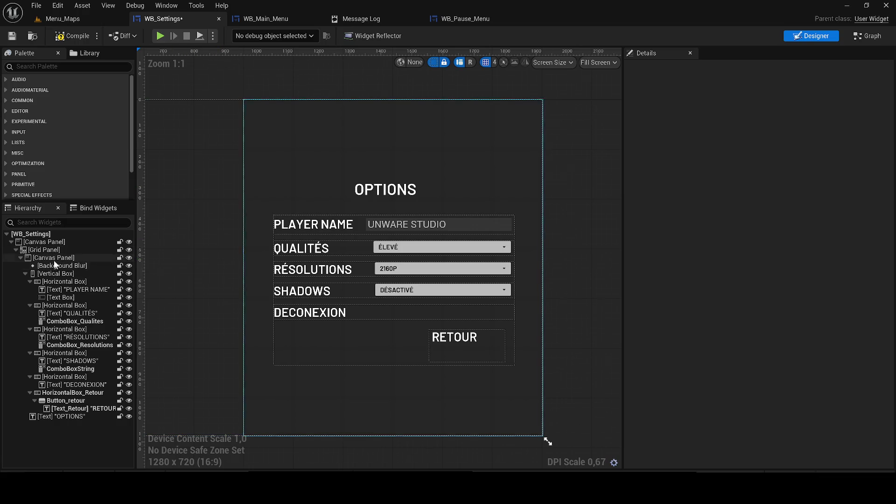
left_click(63, 282)
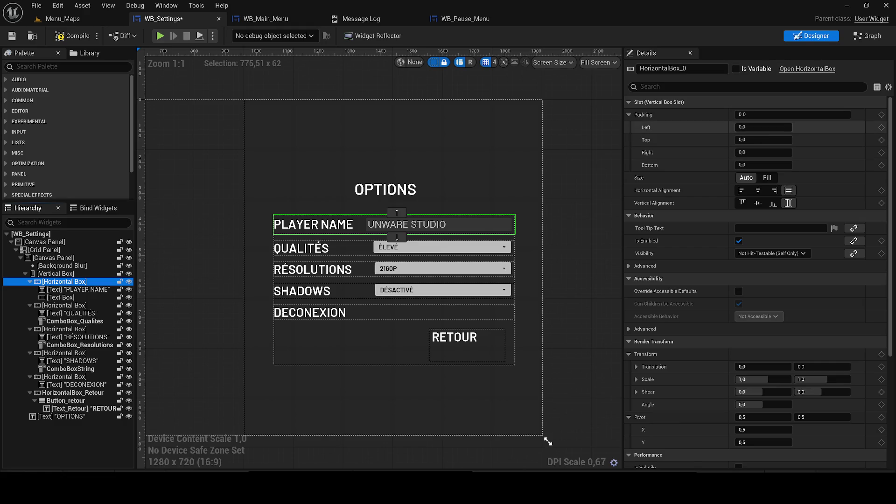
left_click(763, 166)
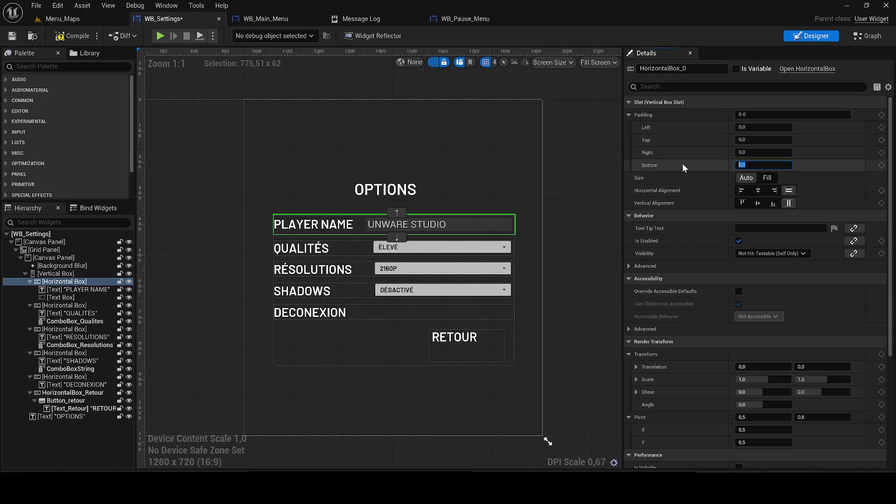
type("50")
key("BackSpace")
key("BackSpace")
type("30")
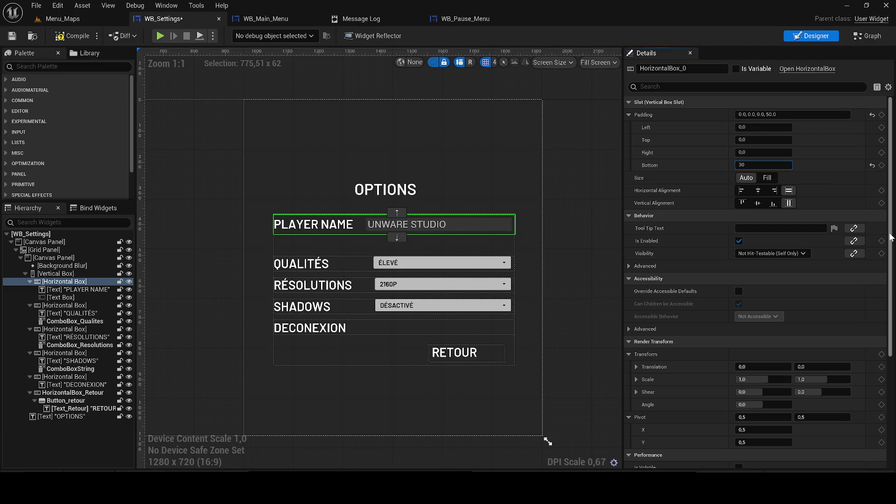
key("Return")
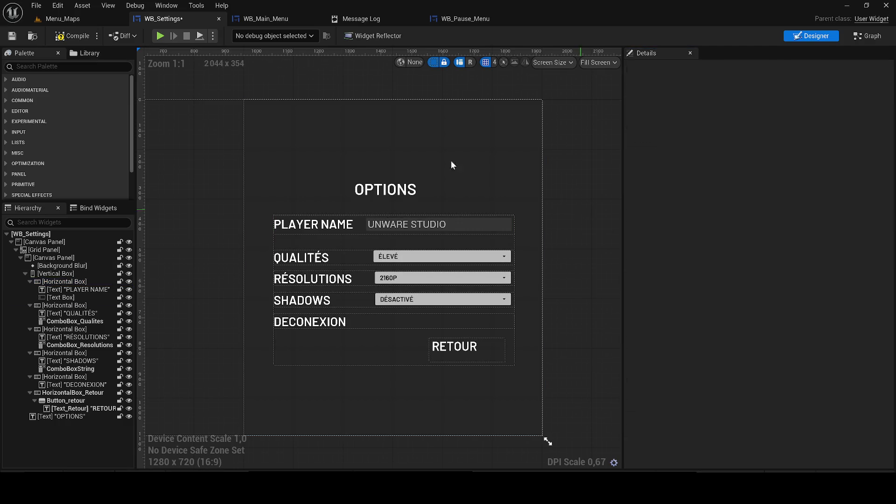
left_click(303, 258)
Compile and save the widget, then rename the SHADOWS label to OMBRES.
left_click(13, 36)
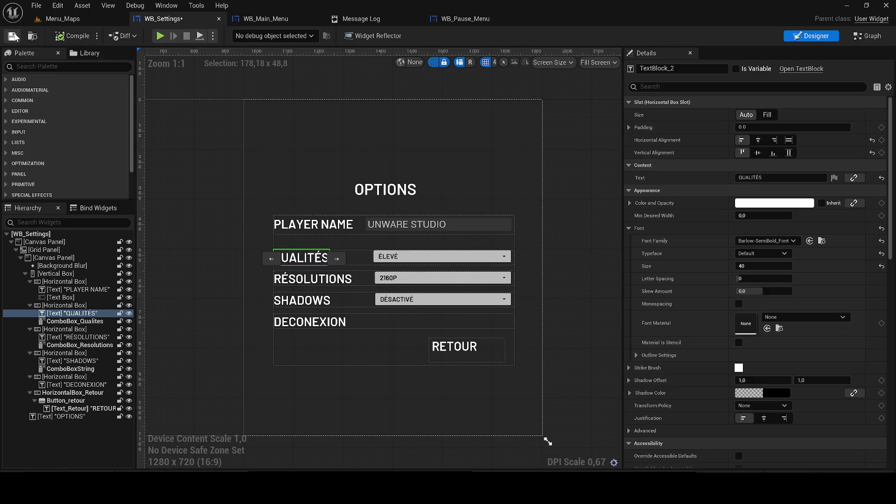
left_click(576, 195)
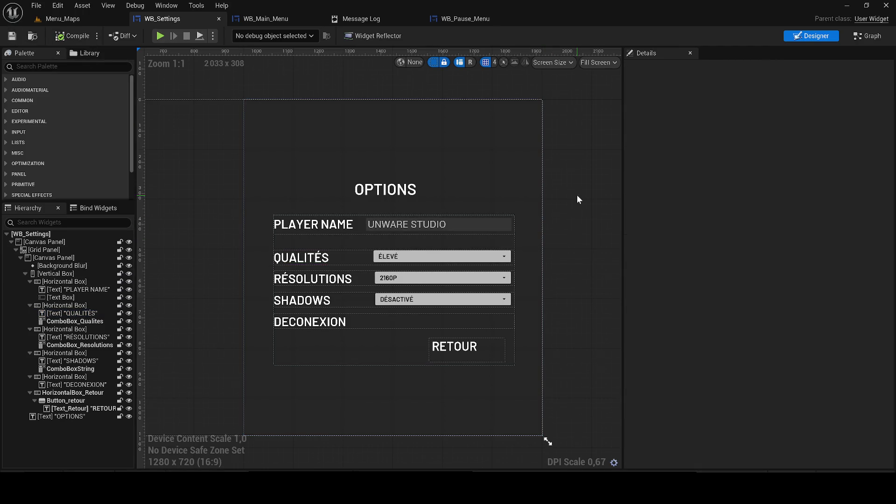
left_click(287, 300)
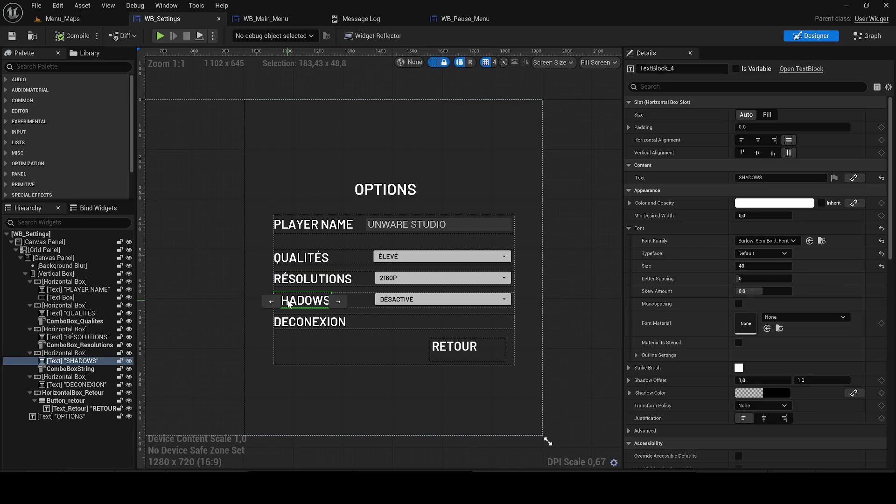
scroll(542, 277, "up", 1)
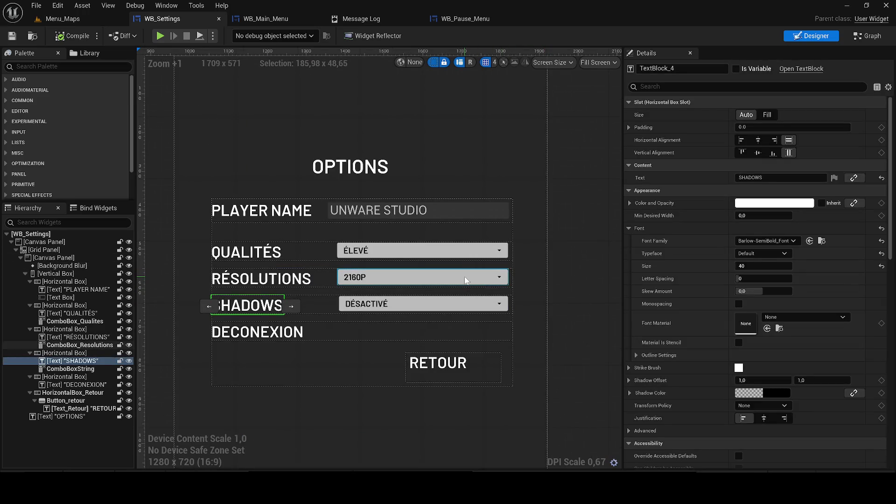
left_click(765, 178)
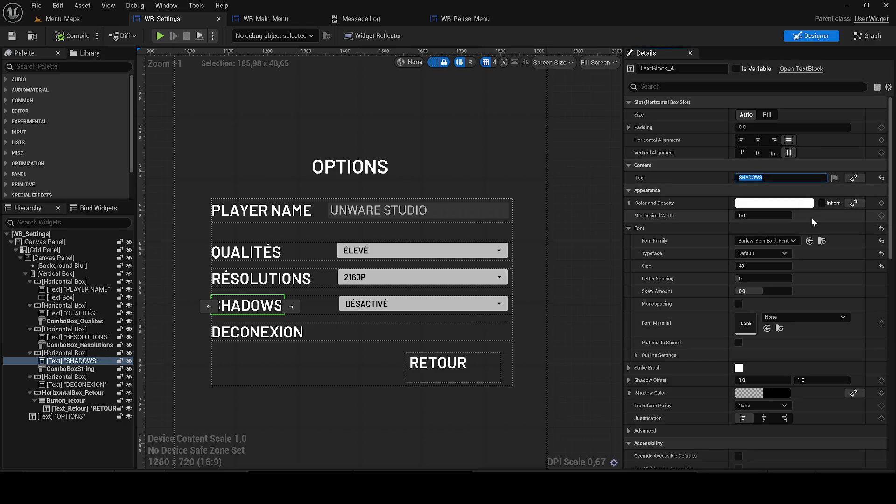
type("OMBRE")
type("S")
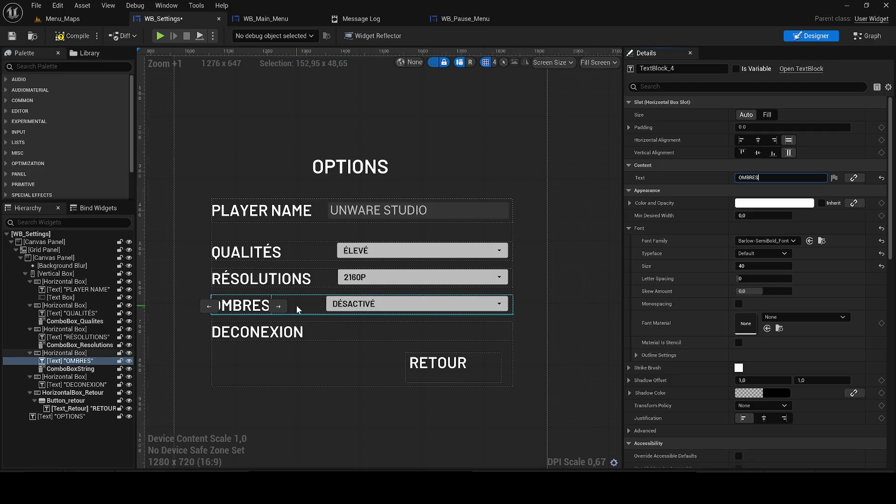
Set the OMBRES dropdown's right padding to 10.
scroll(297, 309, "up", 2)
left_click(471, 301)
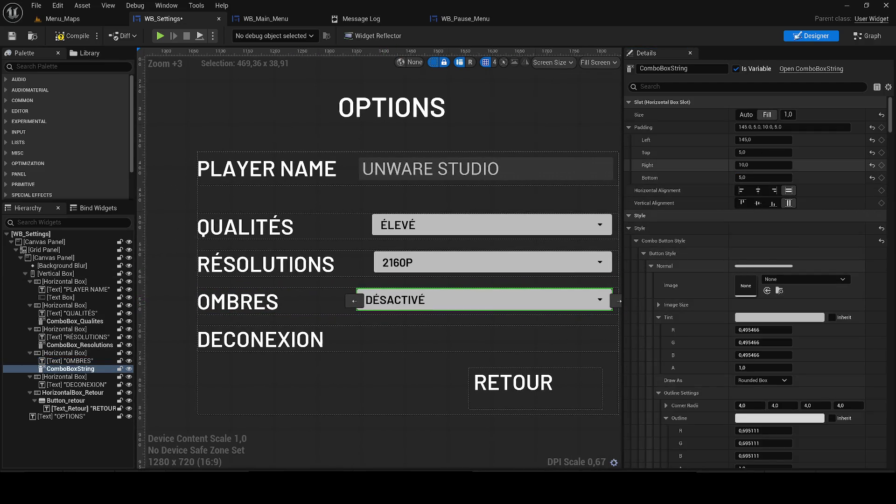
left_click(765, 165)
key("ctrl+a")
key("Return")
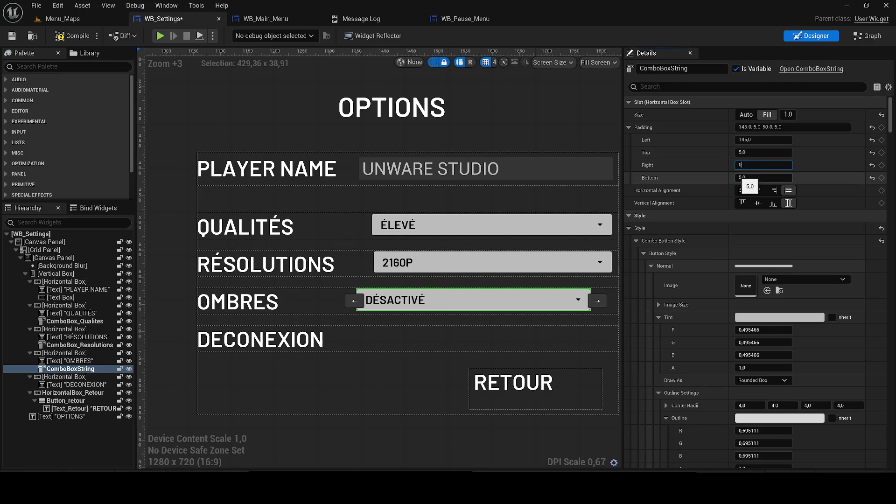
key("Return")
type("10")
key("Return")
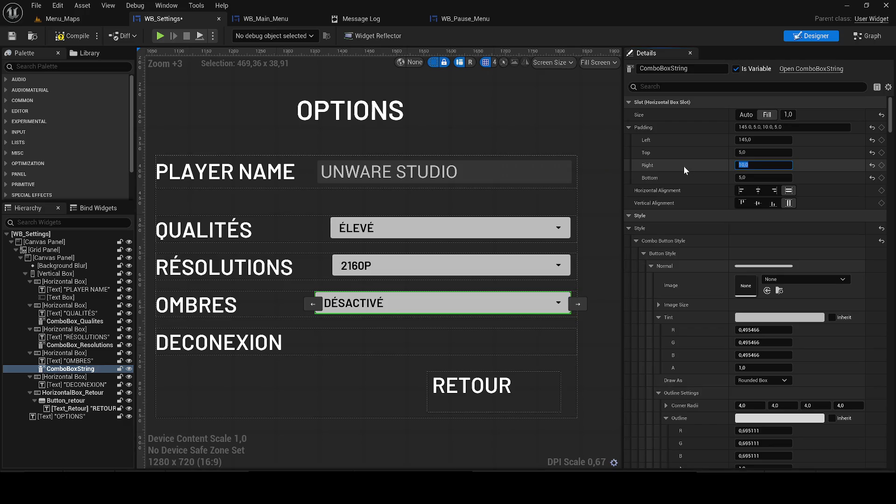
Try left padding values from 10 up to 180 on the OMBRES dropdown.
left_click(745, 140)
type("10")
key("Return")
type("150")
key("Return")
type("160")
key("Return")
type("120")
key("Return")
type("140")
key("Return")
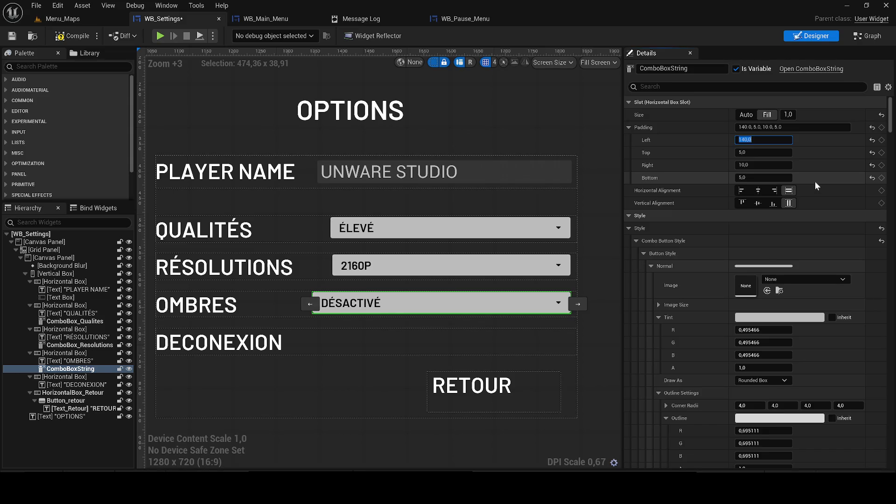
type("150")
key("Return")
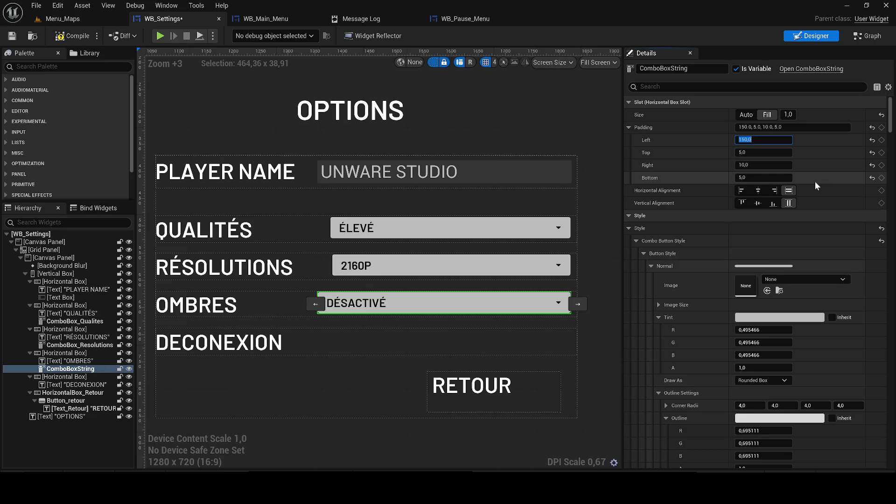
type("170")
key("Return")
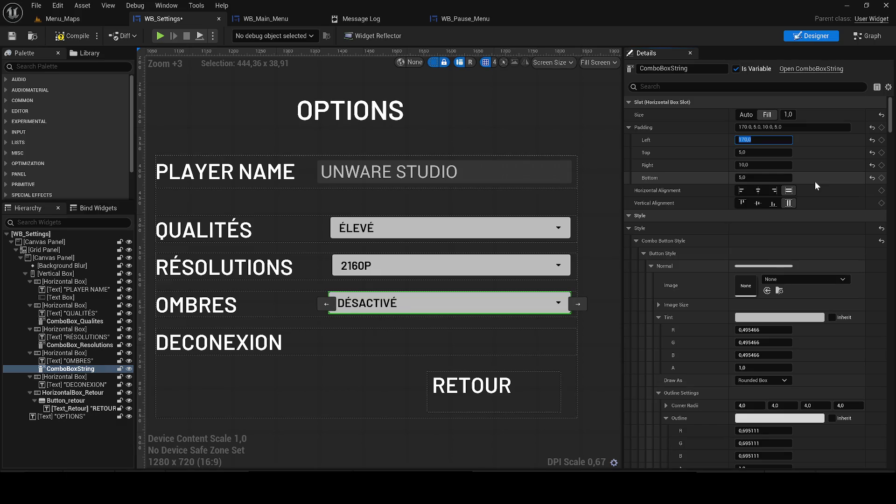
type("180")
key("Return")
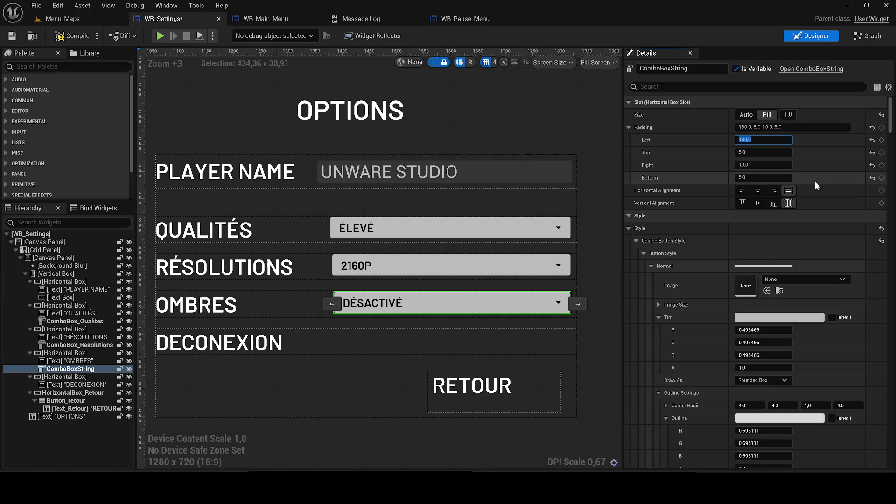
Settle the OMBRES dropdown's left padding at 175.
scroll(326, 239, "up", 15)
left_click_drag(326, 239, 326, 244)
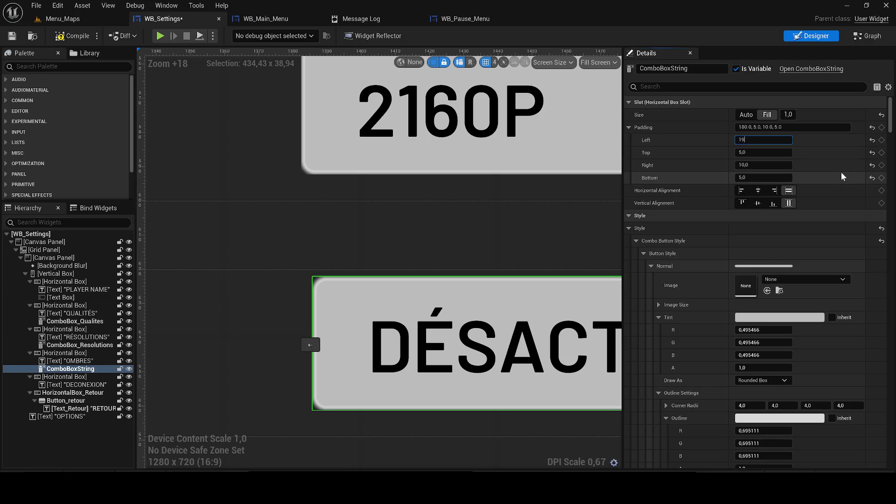
type("0")
key("BackSpace")
key("BackSpace")
type("80")
key("BackSpace")
key("BackSpace")
type("75")
key("Return")
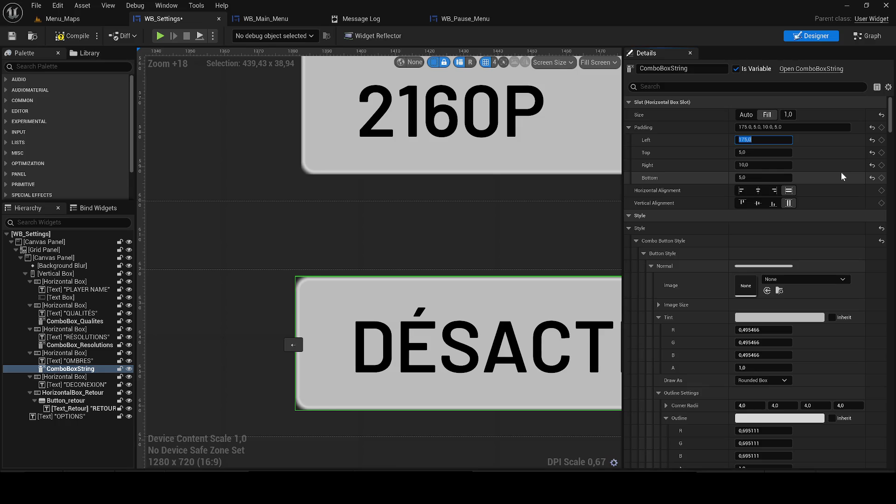
left_click(424, 243)
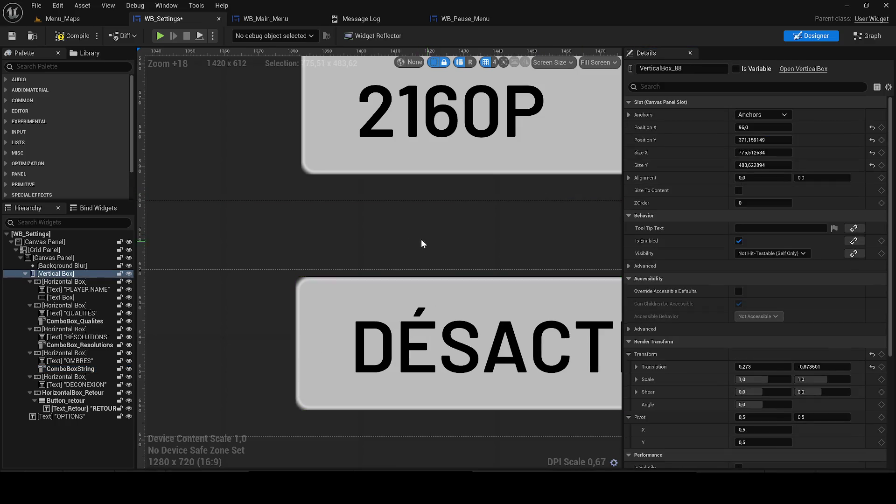
Bring the dropdowns into view and select the OMBRES (DÉSACTIVÉ) dropdown.
left_click_drag(360, 236, 348, 276)
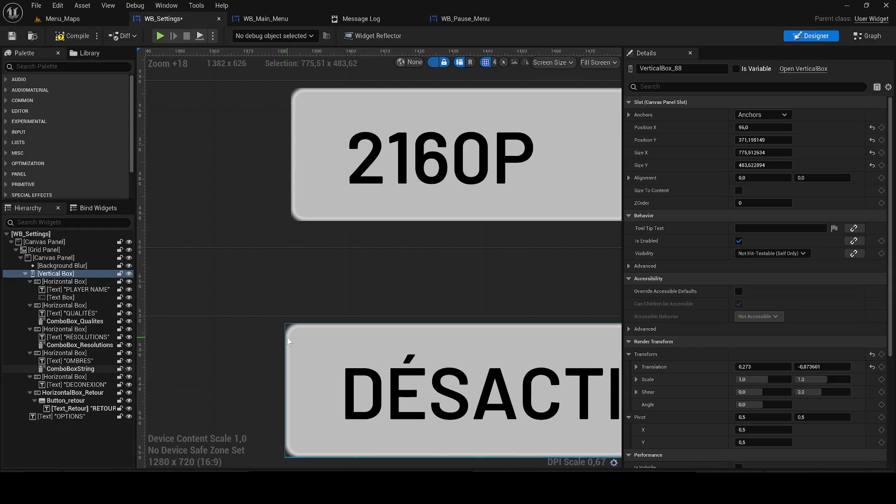
scroll(307, 233, "up", 2)
left_click_drag(311, 230, 306, 360)
scroll(302, 327, "down", 6)
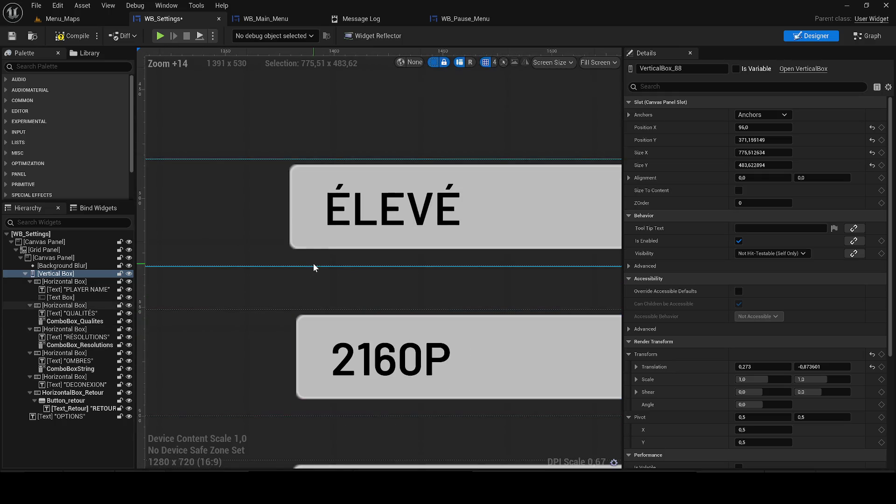
left_click_drag(320, 266, 322, 256)
scroll(356, 326, "down", 3)
scroll(345, 343, "down", 9)
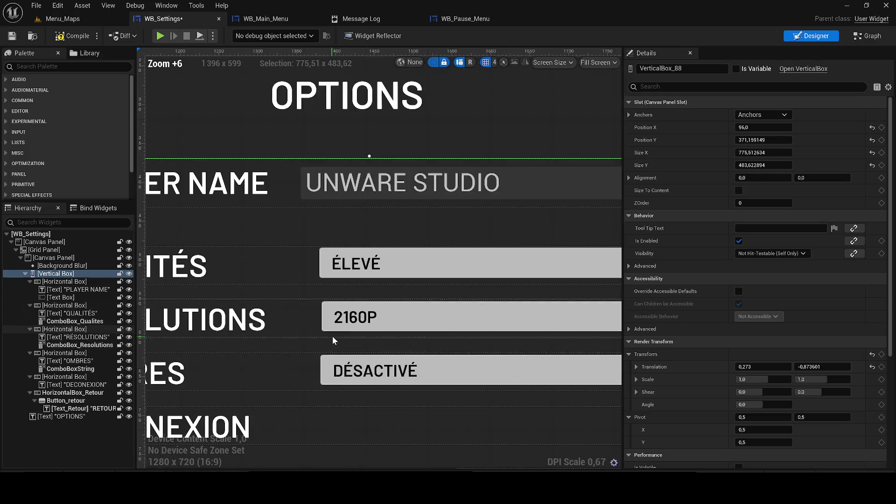
scroll(523, 332, "up", 12)
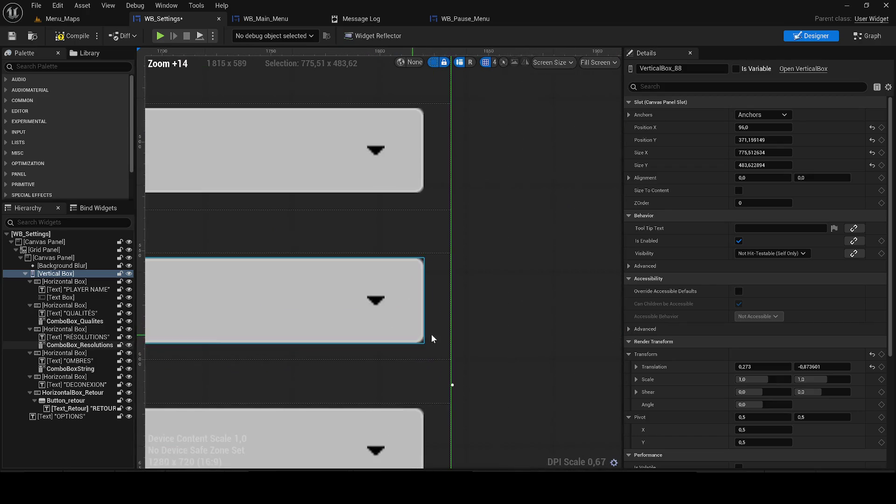
scroll(344, 272, "up", 3)
scroll(307, 279, "down", 3)
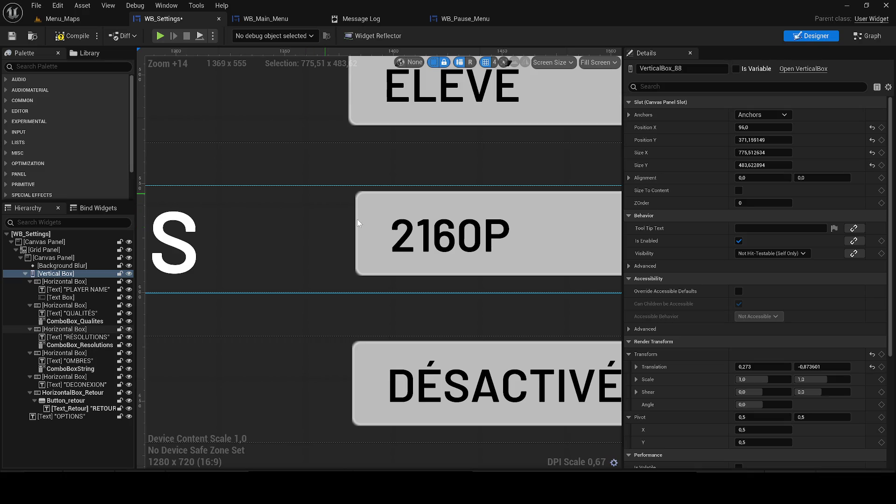
scroll(276, 314, "up", 2)
scroll(327, 336, "down", 6)
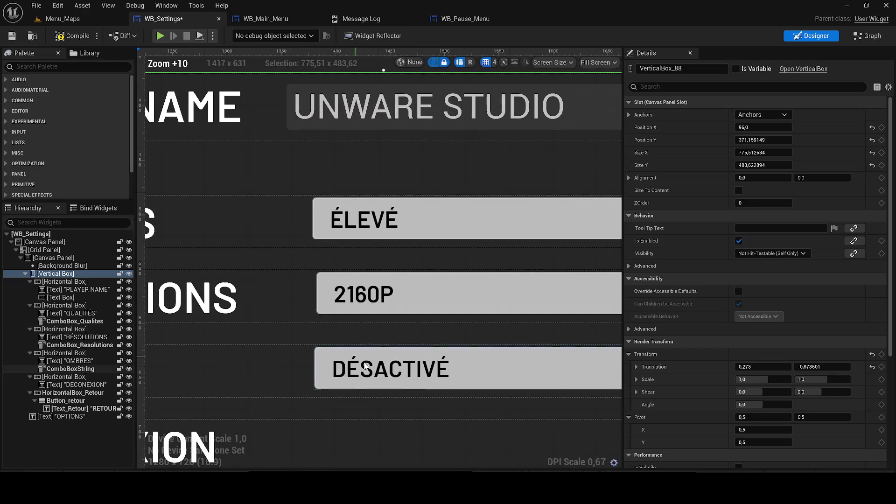
left_click(373, 363)
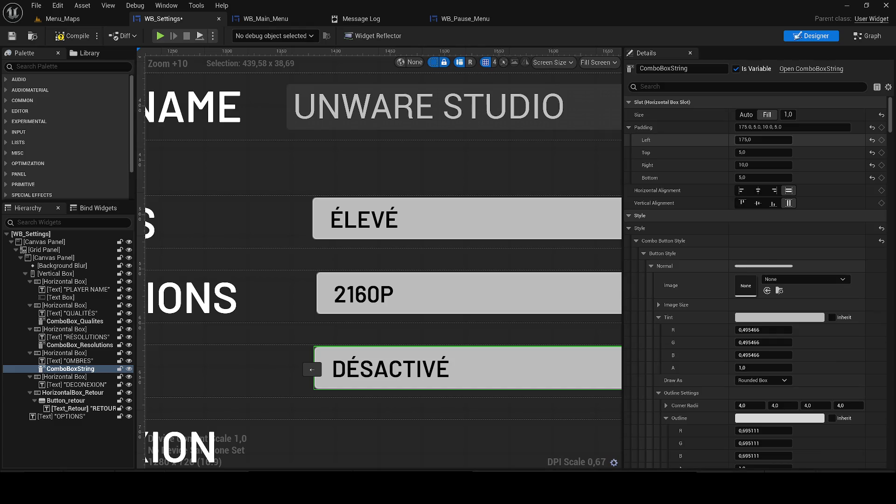
Try left paddings of 180, 190, 175 and 170 on the dropdown.
key("BackSpace")
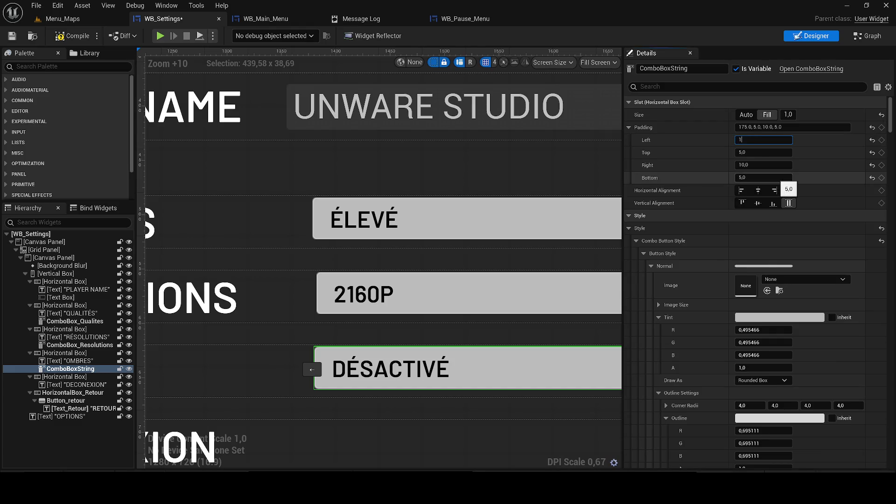
type("80")
key("Return")
type("190")
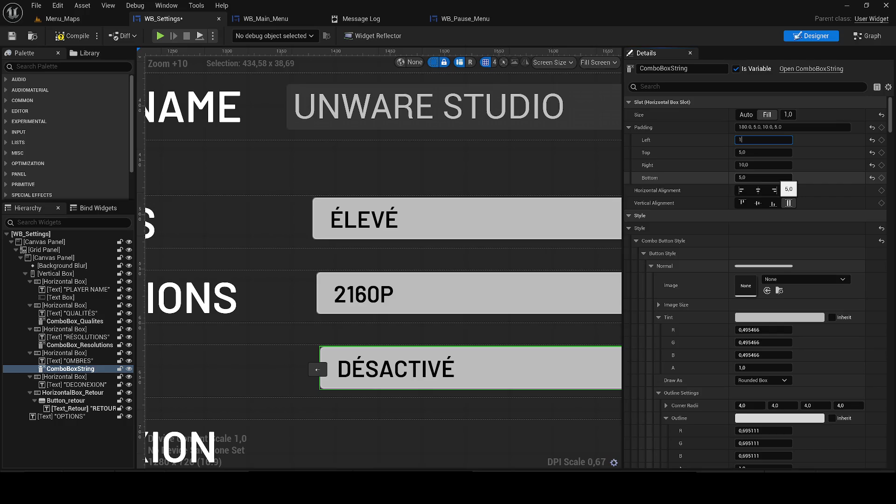
key("Return")
type("1")
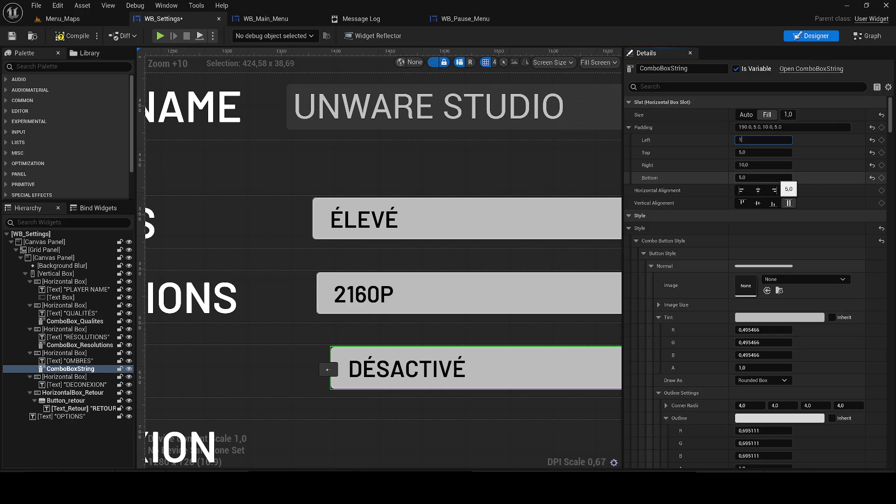
type("70")
key("Return")
type("1")
key("Return")
type("7")
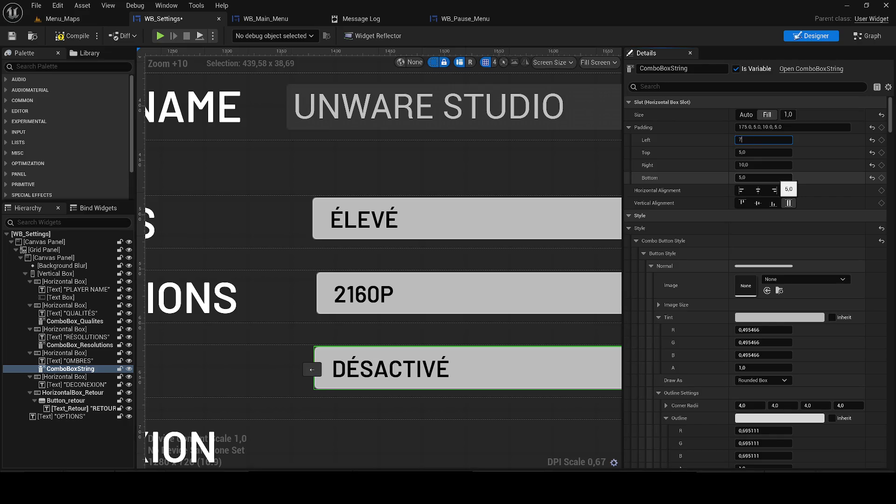
type("70")
key("Return")
After trying 160, 150 and 180, keep the left padding at 175 and save the widget.
type("160")
key("Return")
type("150")
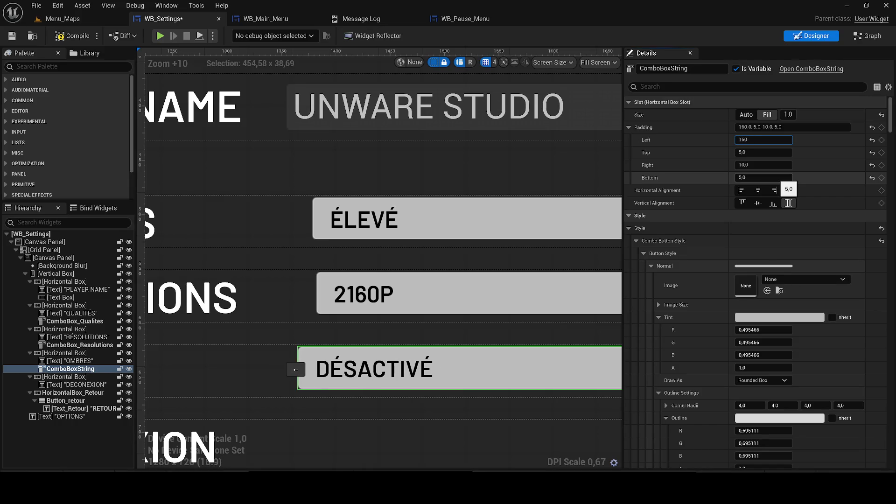
key("Return")
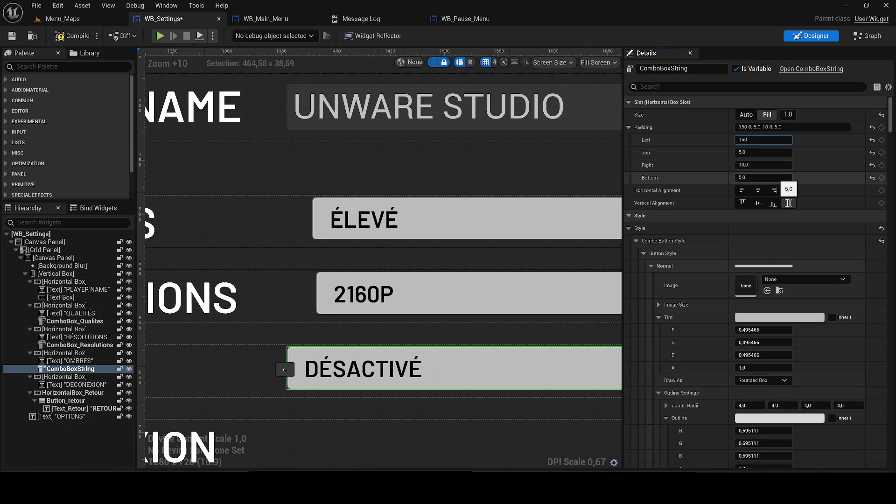
type("80")
key("Return")
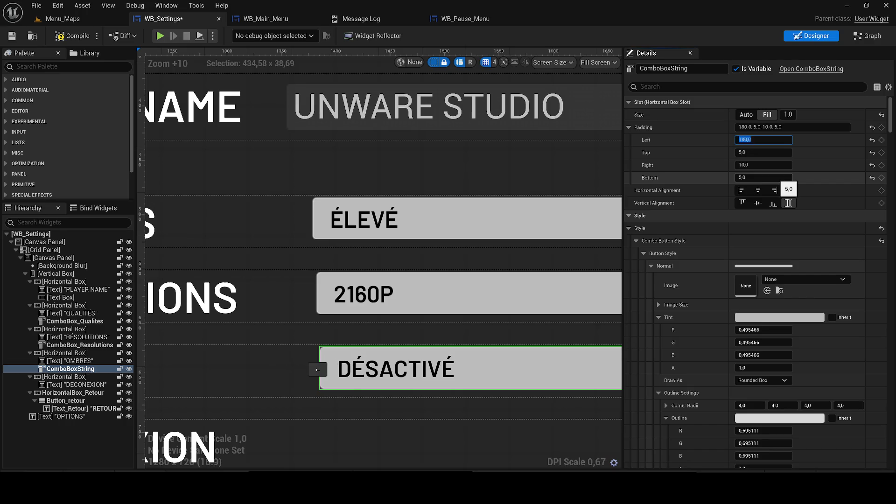
type("07")
type("75")
key("Return")
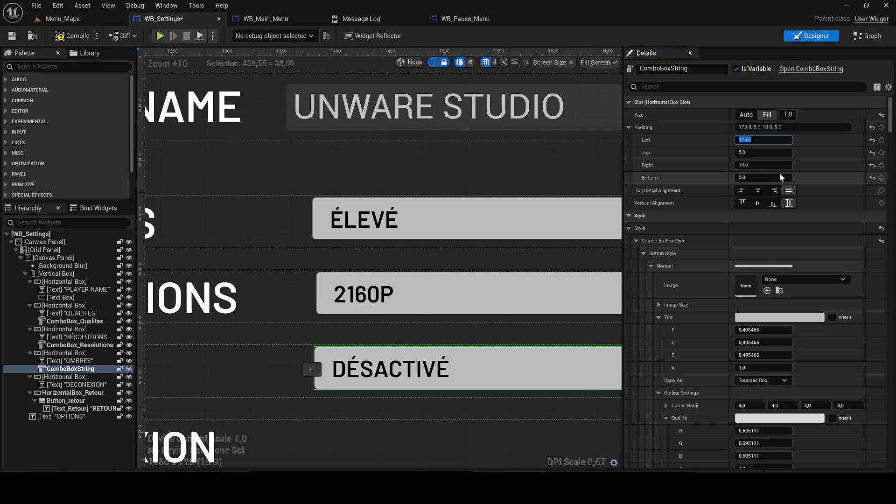
left_click(11, 36)
scroll(203, 217, "down", 10)
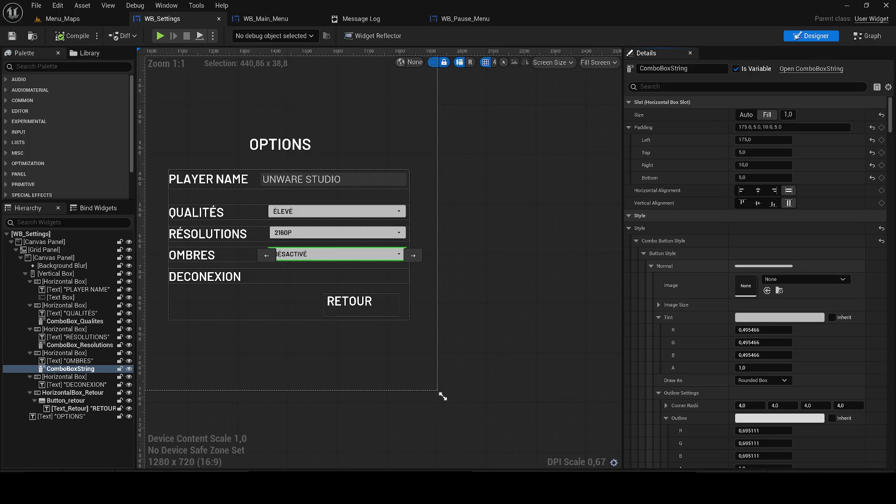
scroll(494, 306, "down", 2)
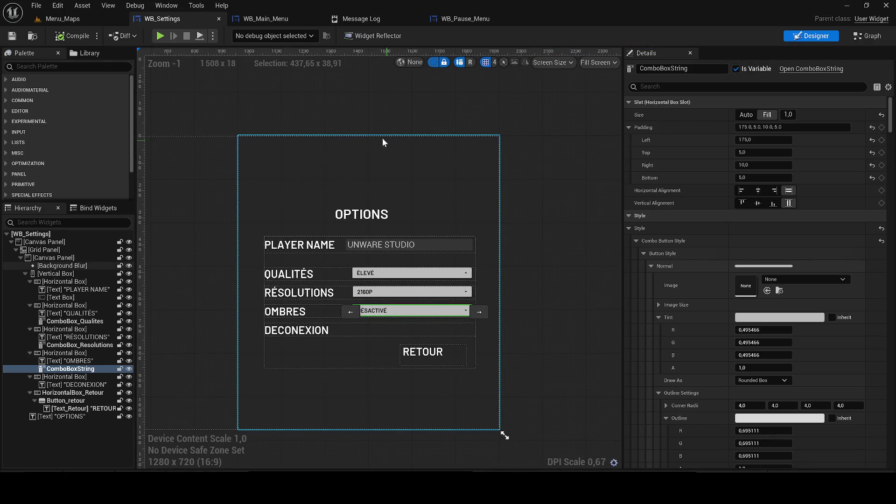
Move the OPTIONS title to Position X -600 and Position Y -280.
left_click(345, 121)
left_click(426, 229)
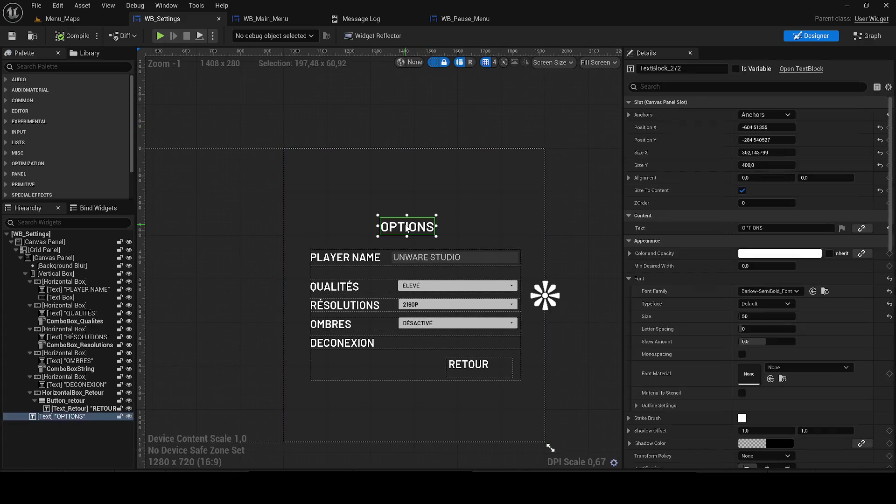
left_click(763, 127)
type("-600")
key("Return")
left_click(761, 140)
type("-280")
key("Return")
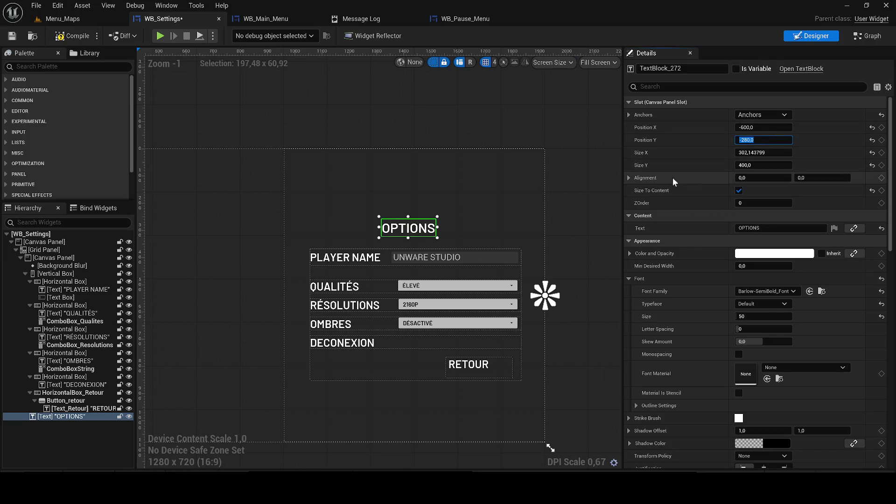
left_click(763, 153)
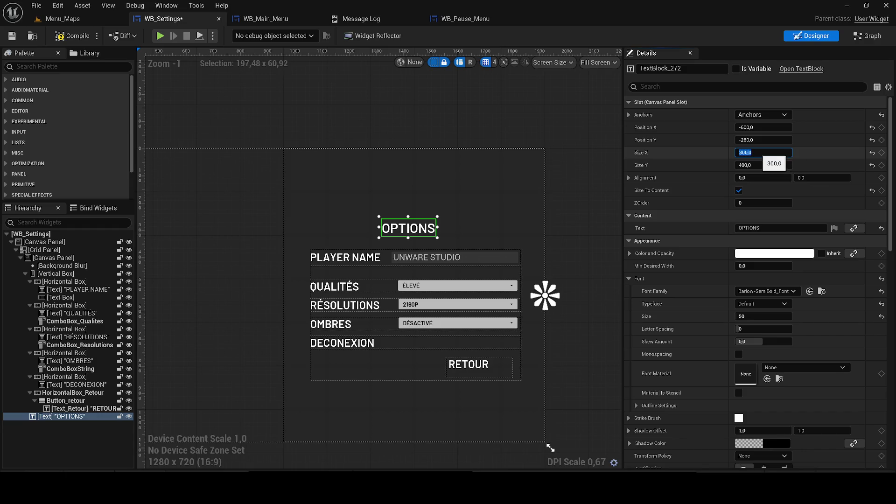
left_click(616, 210)
Compile and save WB_Settings.
left_click(72, 36)
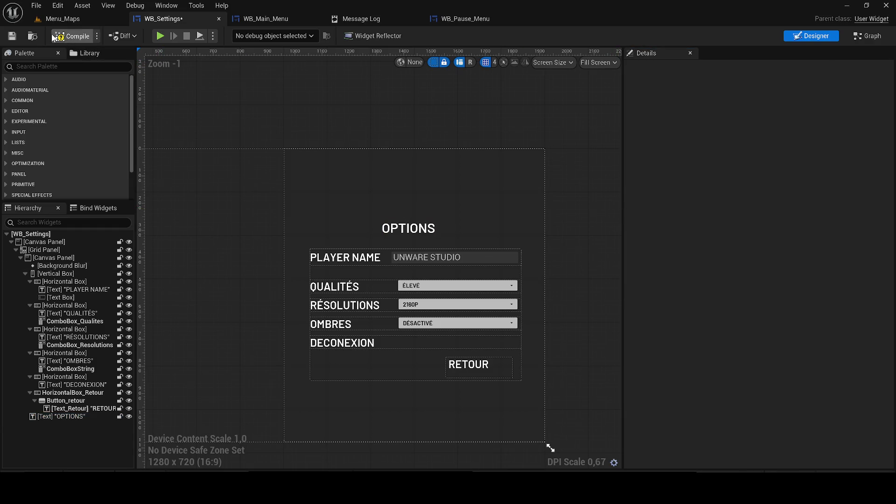
left_click(19, 36)
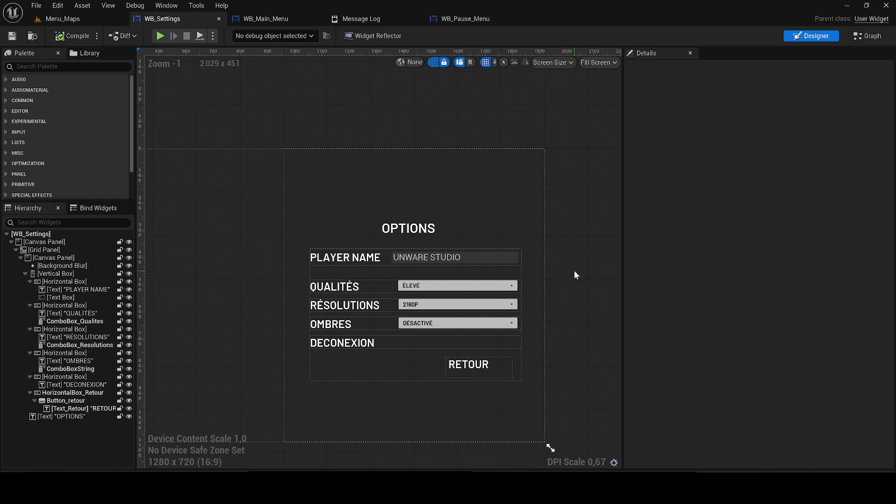
scroll(441, 304, "up", 4)
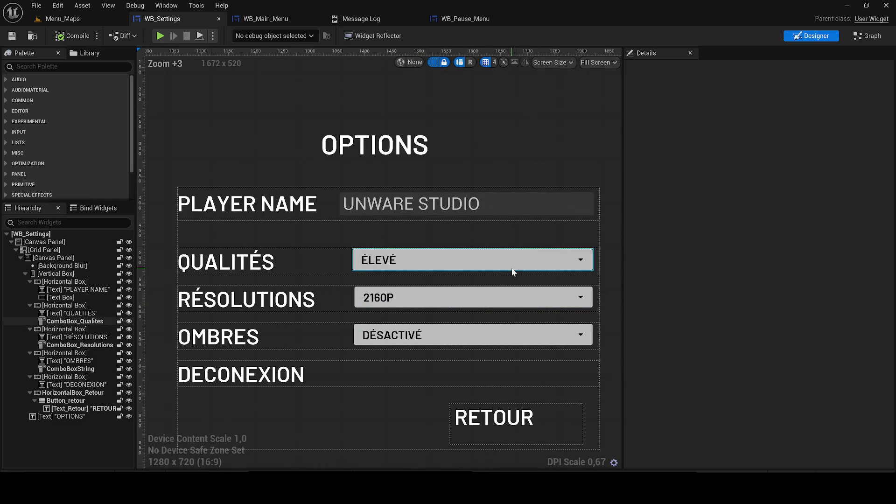
Duplicate the RÉSOLUTIONS row, move the copy among the menu rows, and delete its dropdown.
left_click(195, 303)
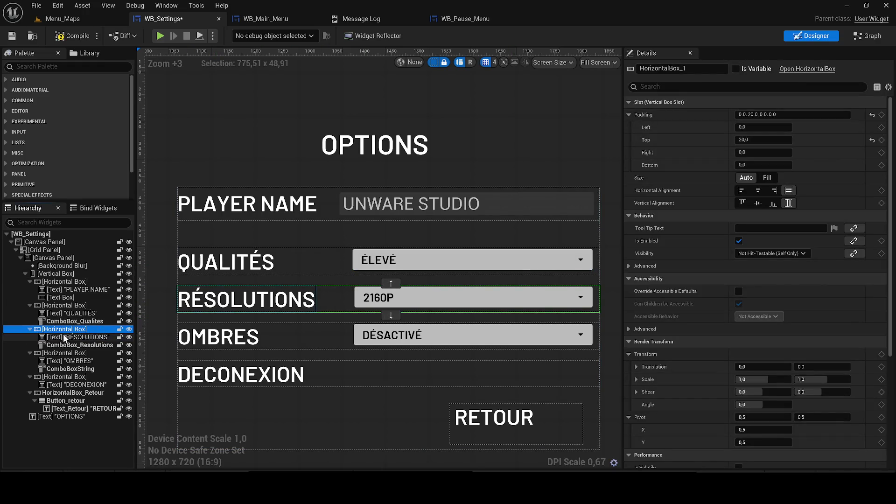
key("ctrl+v")
left_click_drag(69, 355, 57, 330)
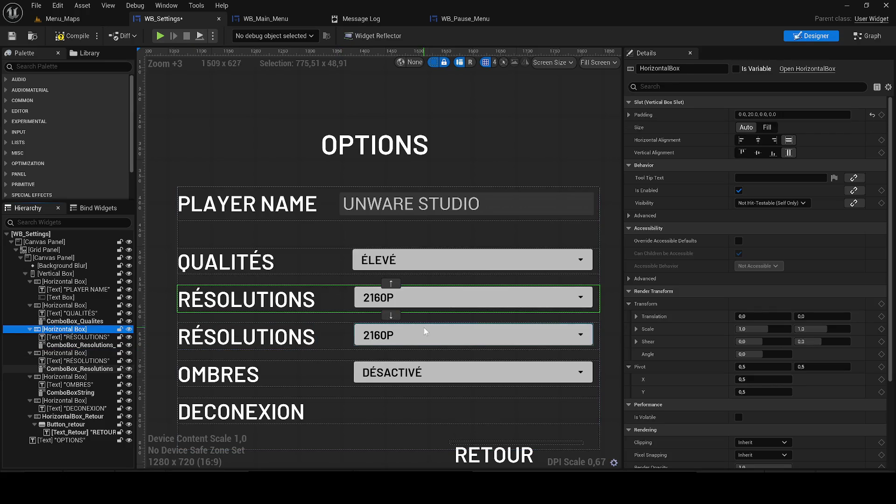
left_click(411, 294)
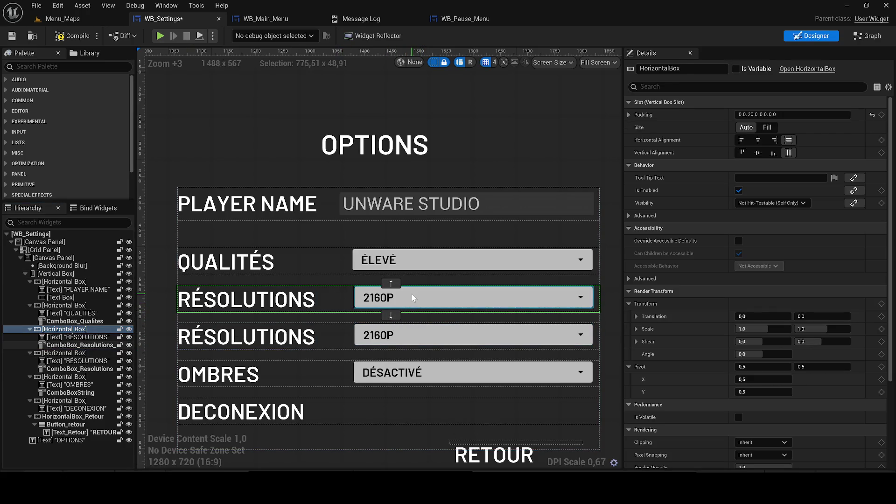
key("Delete")
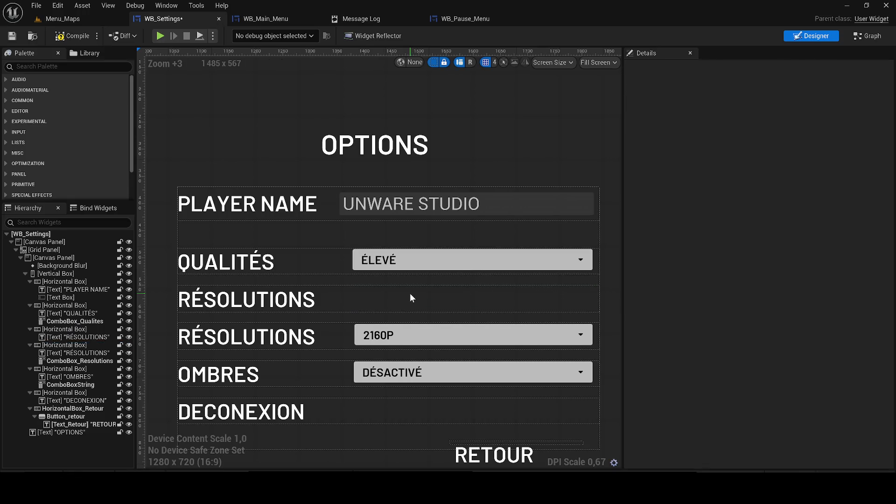
Add a Button to the empty RÉSOLUTIONS row and duplicate it into several buttons.
type("B")
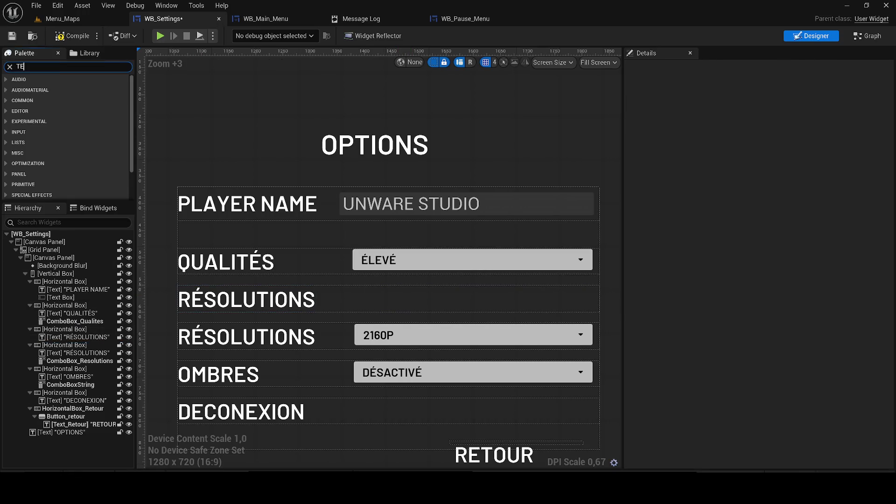
key("BackSpace")
type("BUTT")
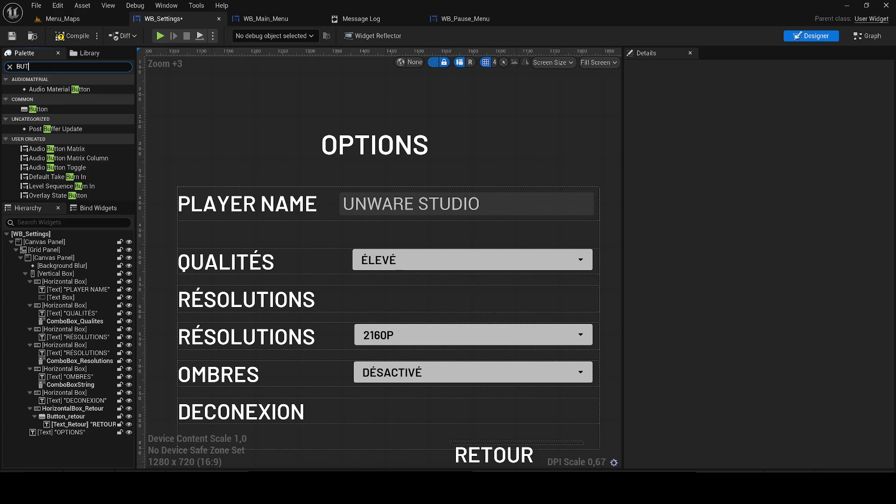
mouse_move(37, 108)
left_mouse_down()
mouse_move(313, 151)
mouse_move(370, 292)
mouse_move(358, 294)
left_mouse_up()
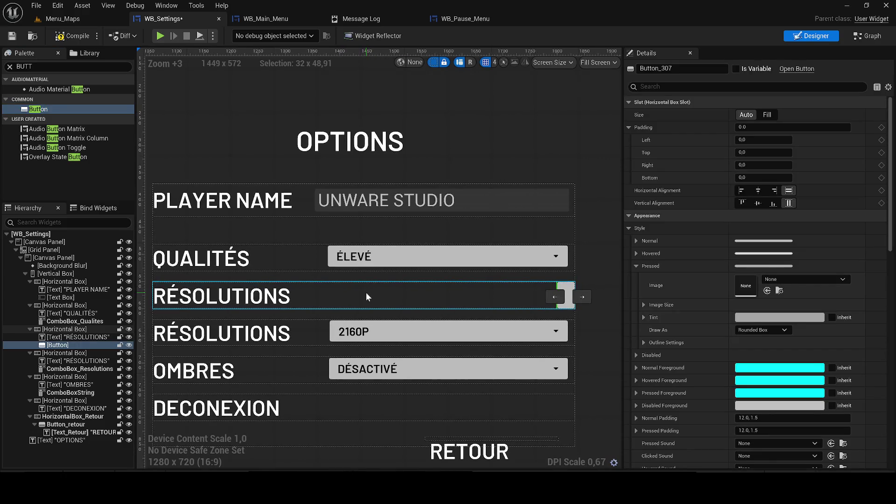
key("ctrl+d")
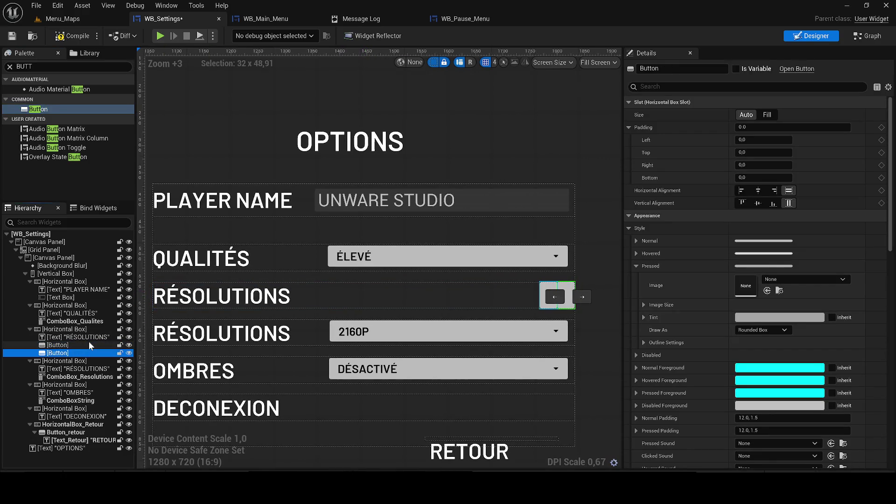
key("ctrl+d")
key("ctrl+d")
key("ctrl+d")
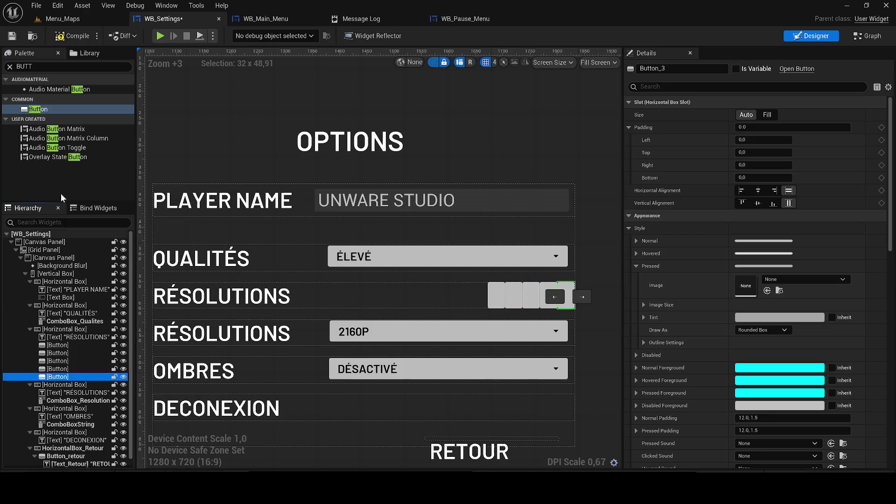
Drop Text Block labels from the Palette onto the buttons.
double_click(70, 66)
type("TEX")
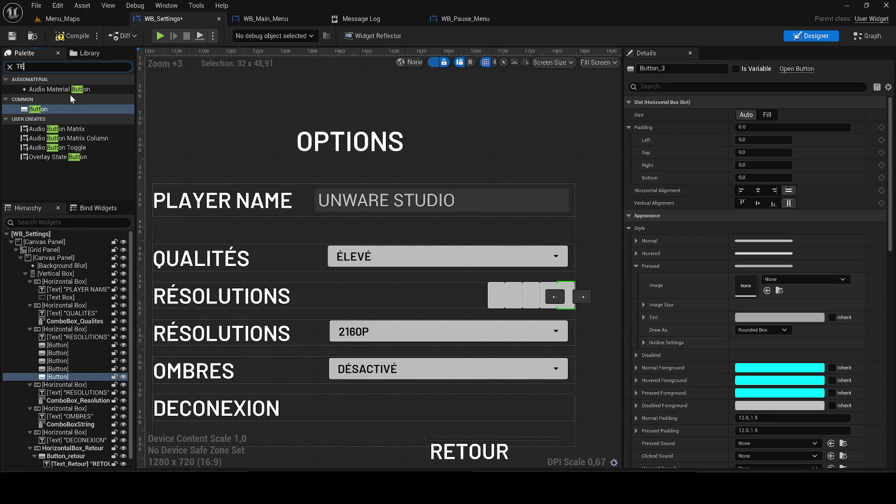
mouse_move(35, 99)
left_mouse_down()
mouse_move(51, 107)
mouse_move(128, 346)
mouse_move(81, 377)
left_mouse_up()
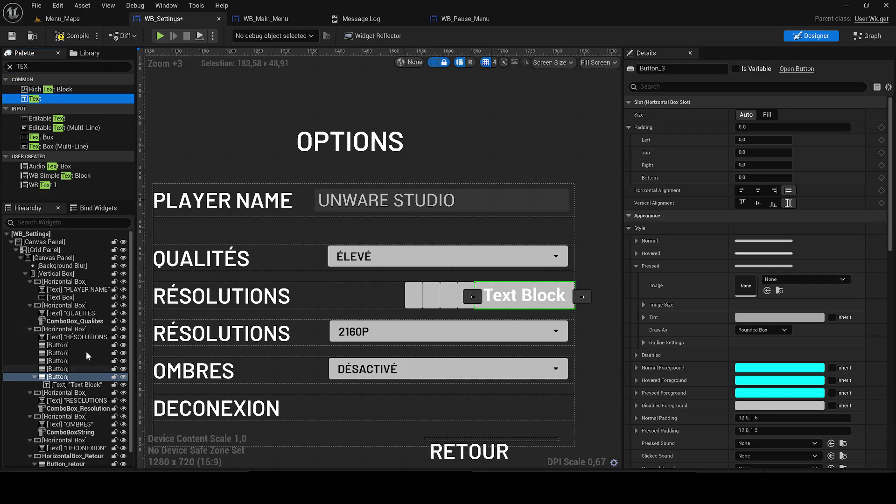
left_click_drag(51, 108, 69, 370)
mouse_move(39, 99)
left_mouse_down()
mouse_move(86, 139)
mouse_move(63, 363)
left_mouse_up()
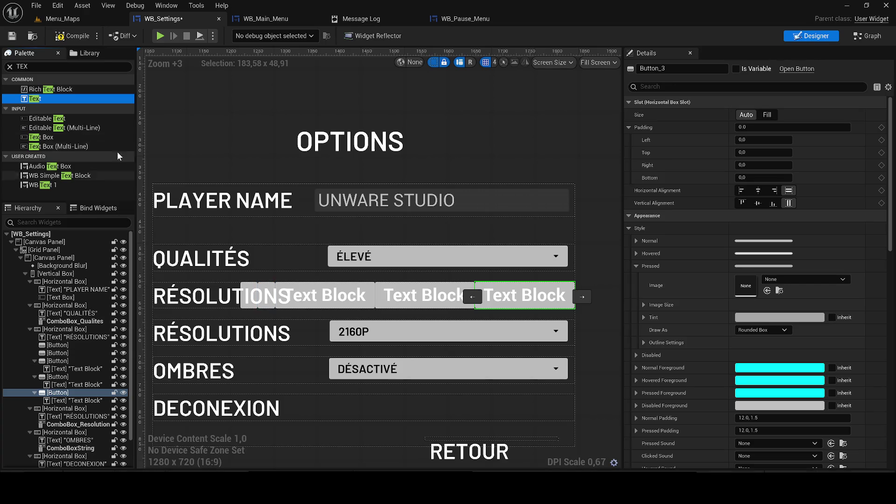
mouse_move(70, 98)
left_mouse_down()
mouse_move(70, 354)
mouse_move(61, 354)
left_mouse_up()
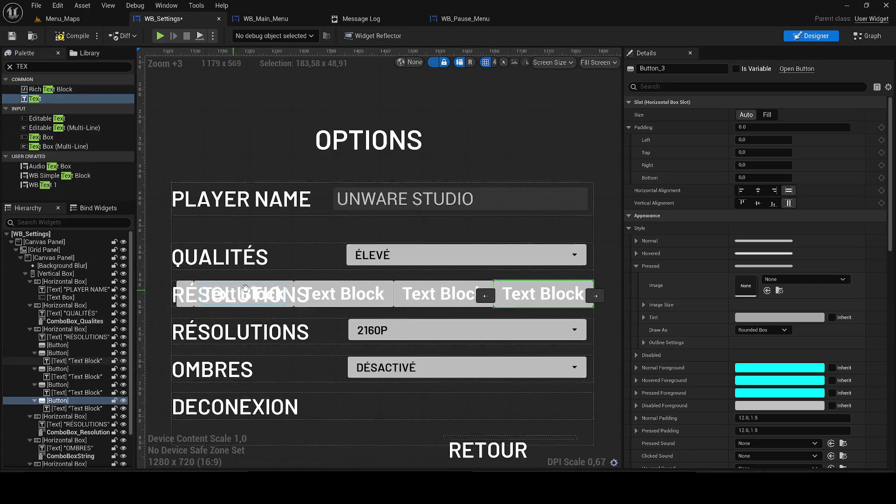
Delete the test button row and compile and save WB_Settings.
scroll(295, 290, "down", 2)
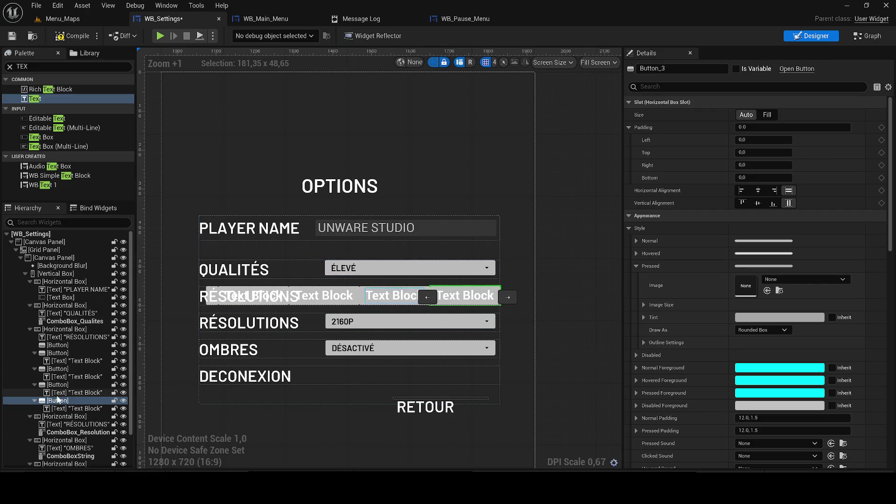
left_click(58, 329)
key("Delete")
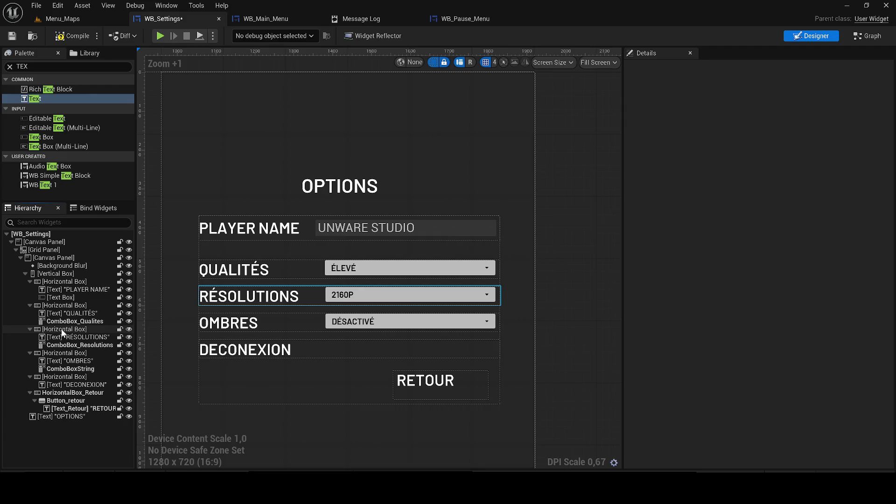
left_click(12, 36)
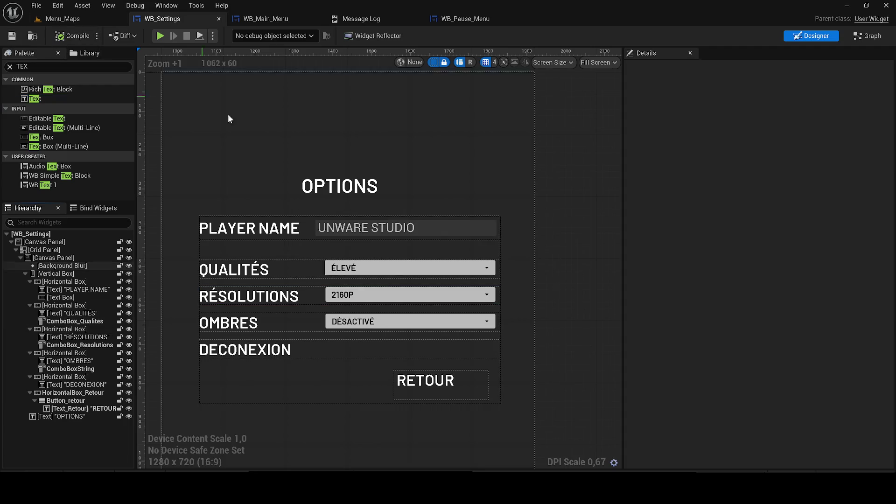
Select the RÉSOLUTIONS dropdown and collapse its style, item style, scroll bar, font and foreground groups.
left_click(391, 292)
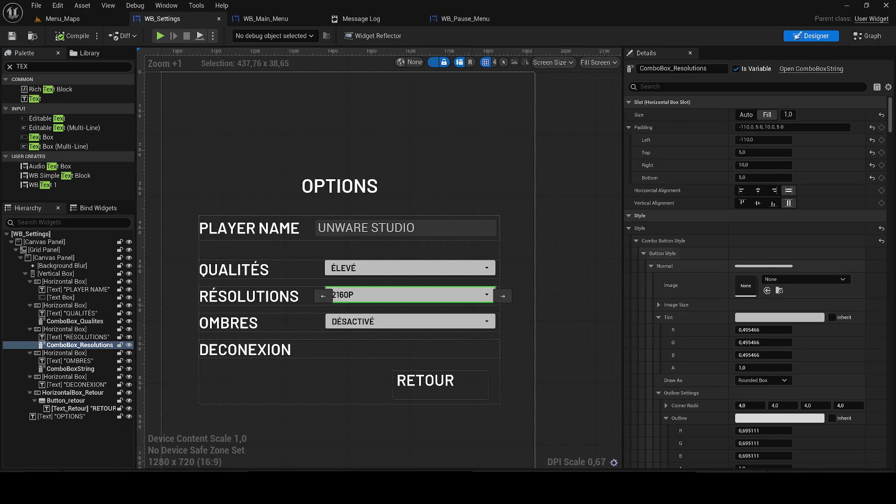
left_click(628, 228)
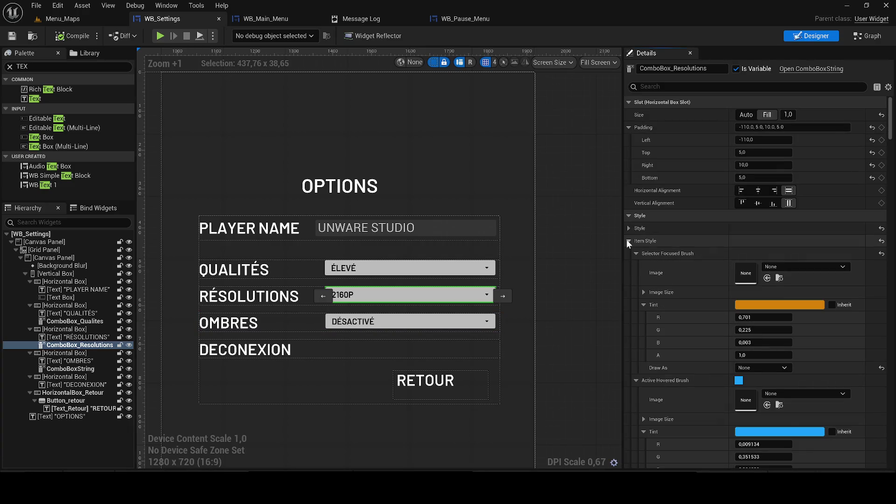
left_click(628, 241)
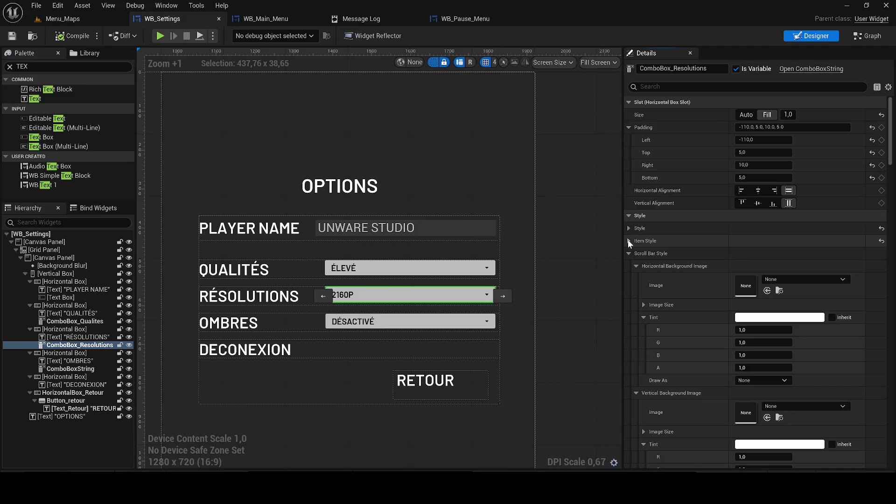
left_click(629, 254)
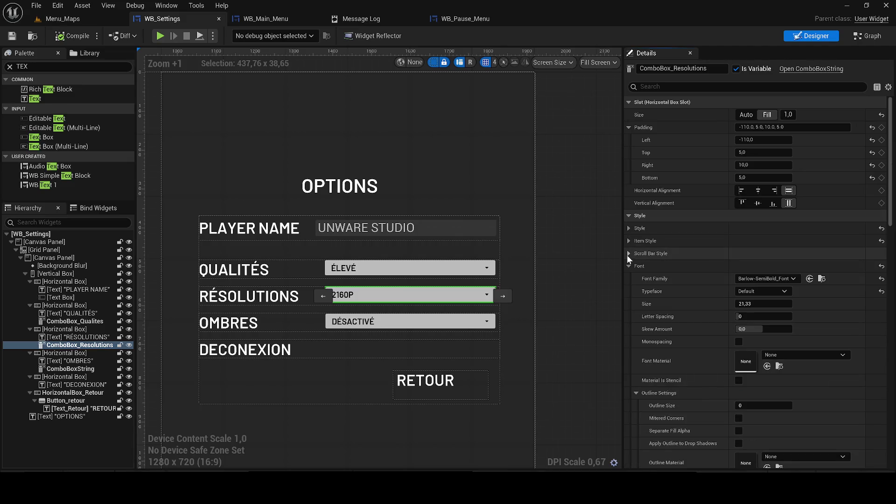
left_click(629, 266)
left_click(628, 279)
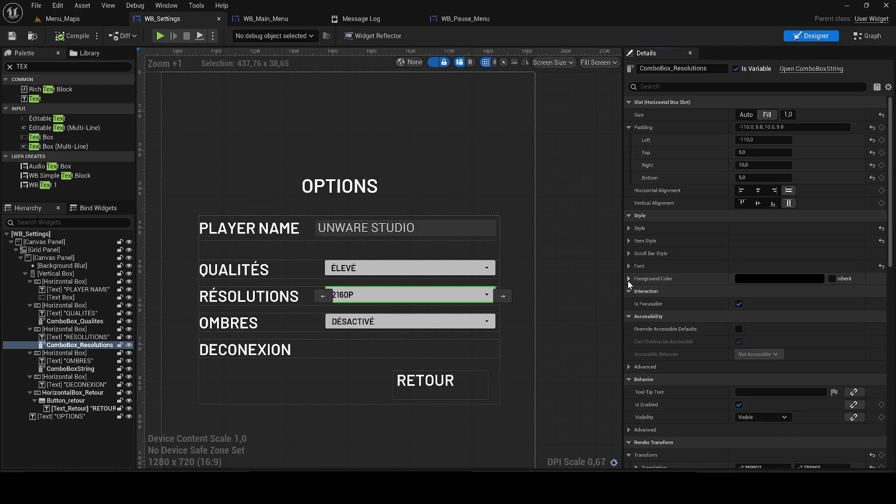
scroll(713, 328, "down", 4)
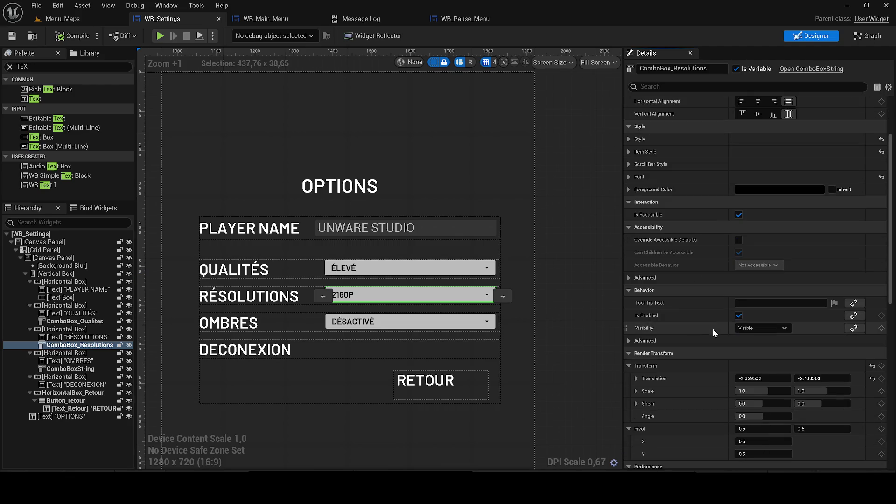
scroll(824, 297, "down", 3)
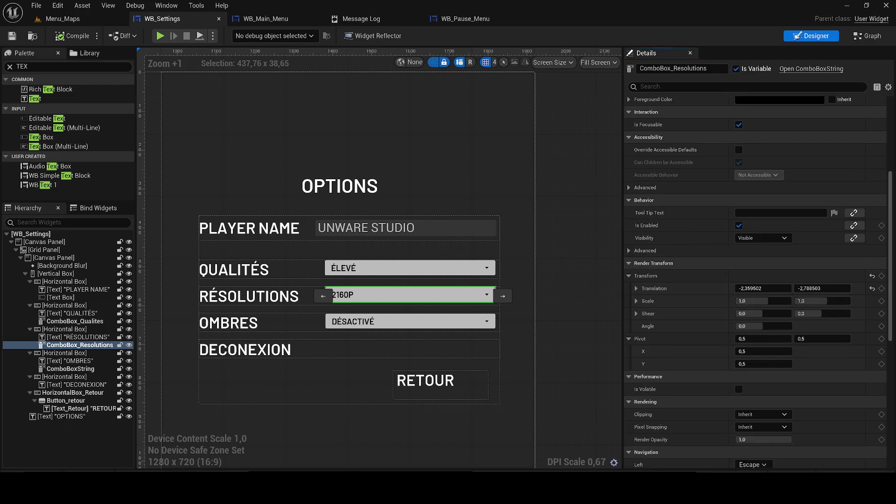
left_click_drag(895, 256, 894, 182)
left_click(653, 86)
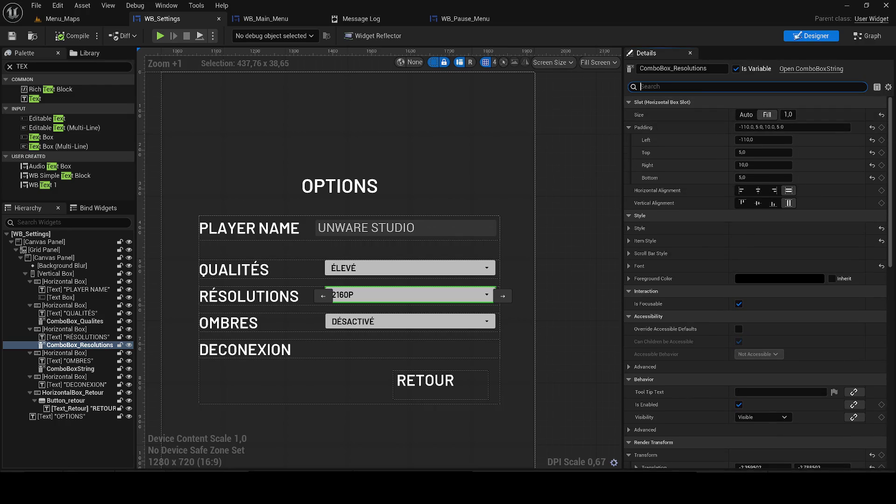
Collapse the dropdown's combo button style, padding and row brush property groups in Details.
type("OPT")
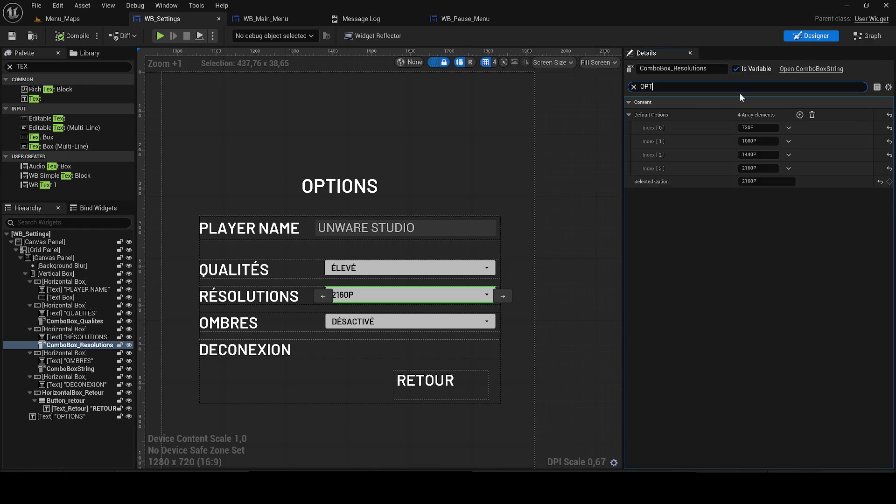
left_click(634, 87)
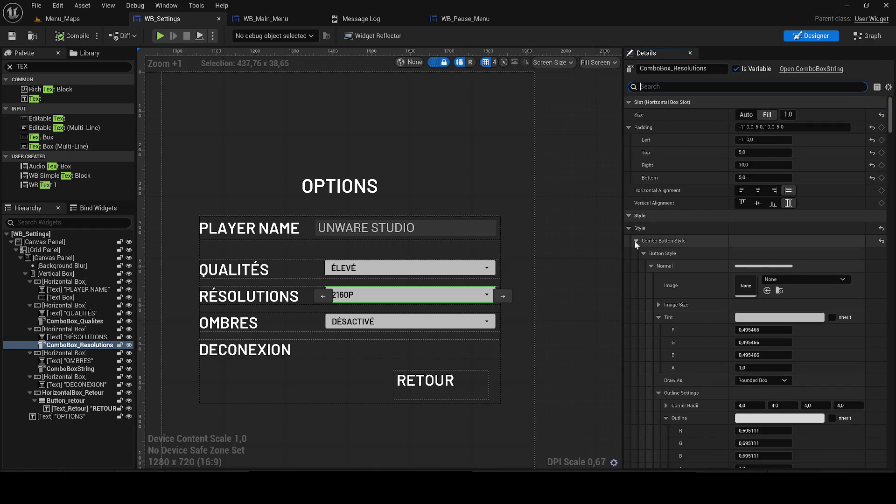
left_click(637, 240)
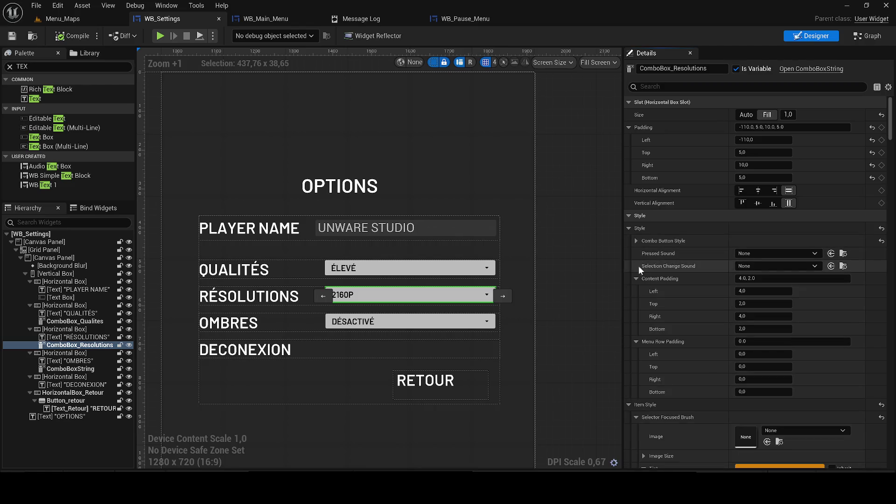
left_click(634, 240)
left_click(635, 240)
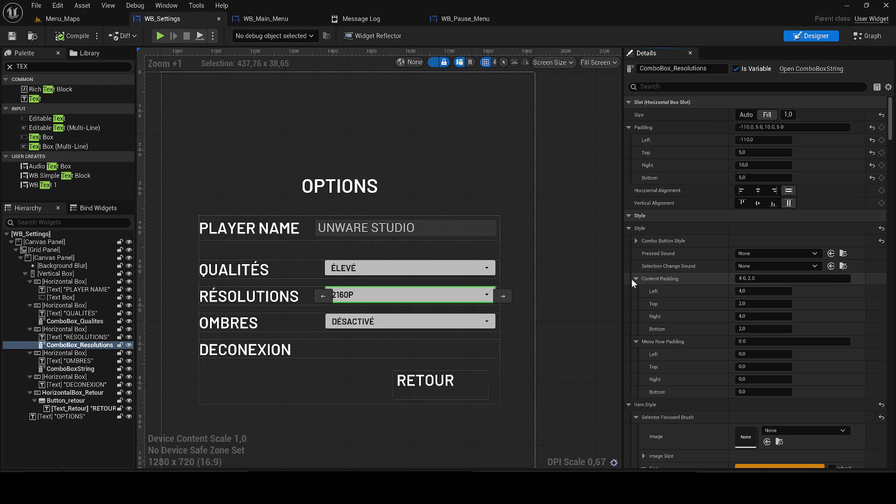
left_click(635, 279)
left_click(636, 291)
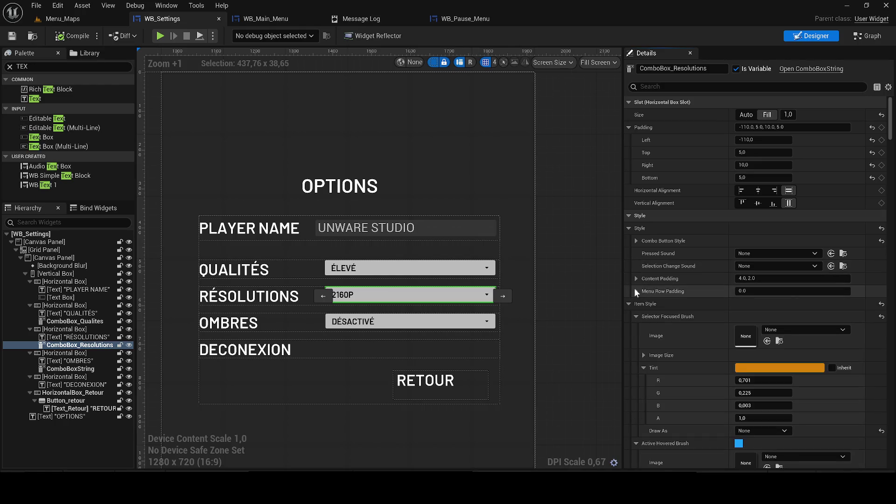
left_click(635, 316)
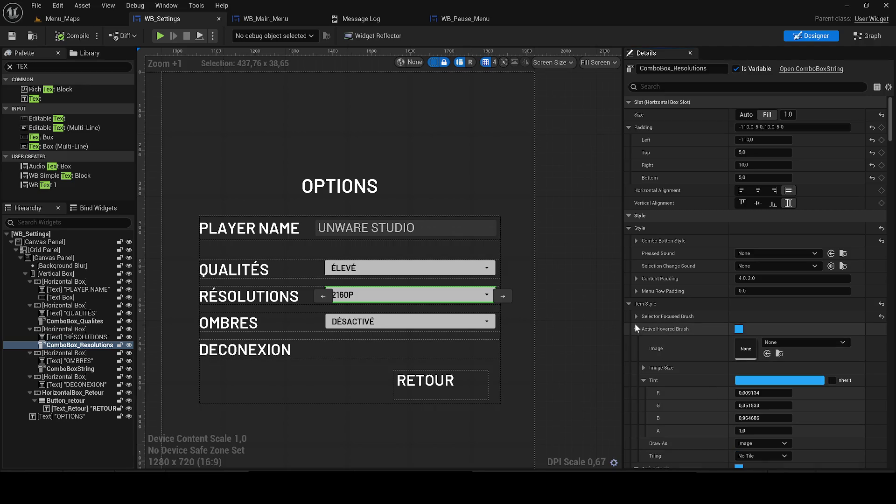
left_click(635, 329)
left_click(635, 341)
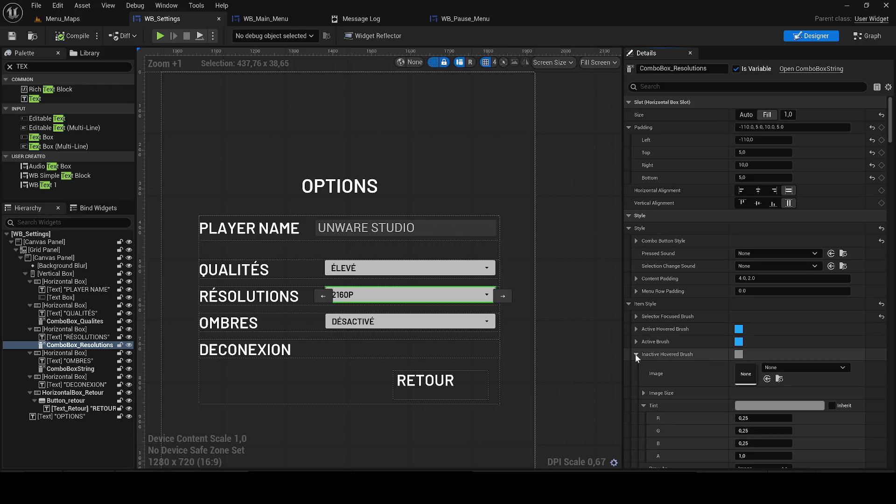
left_click(635, 354)
left_click(634, 366)
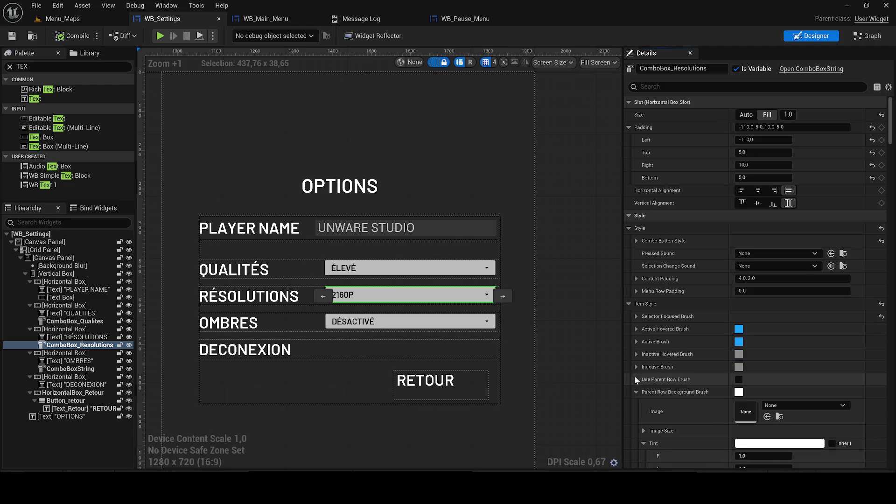
left_click(636, 392)
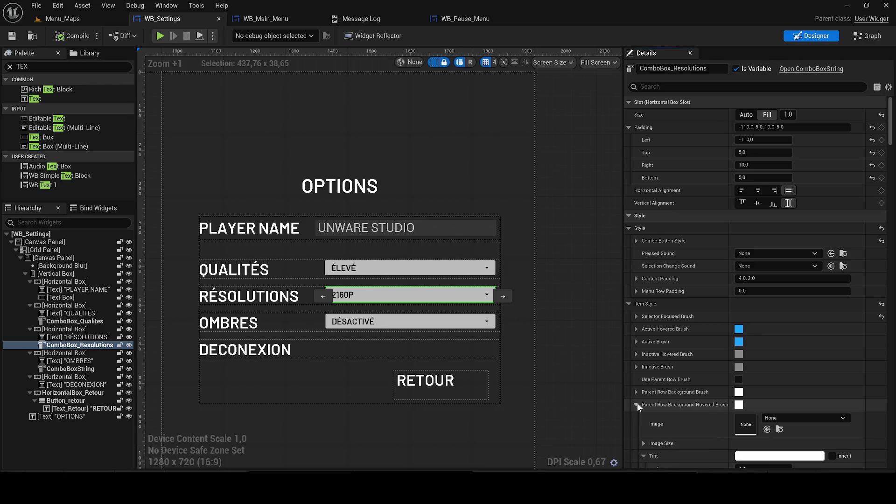
left_click(637, 404)
scroll(641, 397, "down", 2)
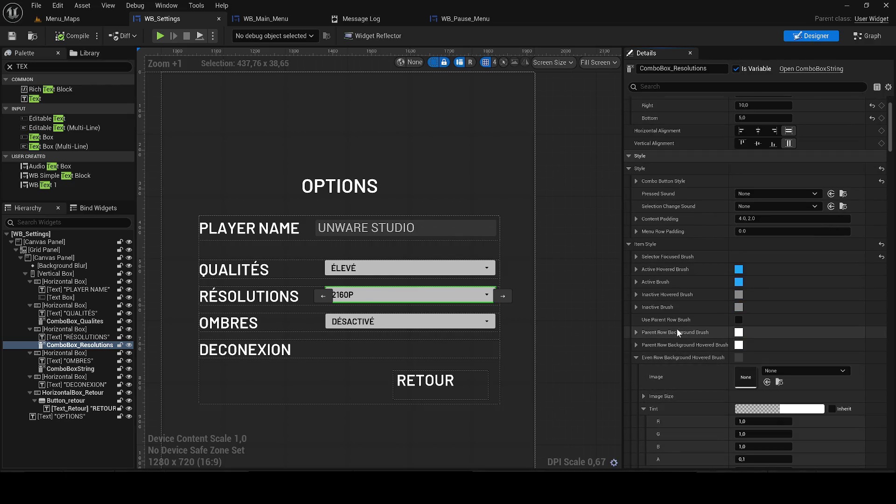
Set the Even Row Background Brush tint to fully transparent, then switch to Menu_Maps.
left_click(739, 321)
left_click(740, 321)
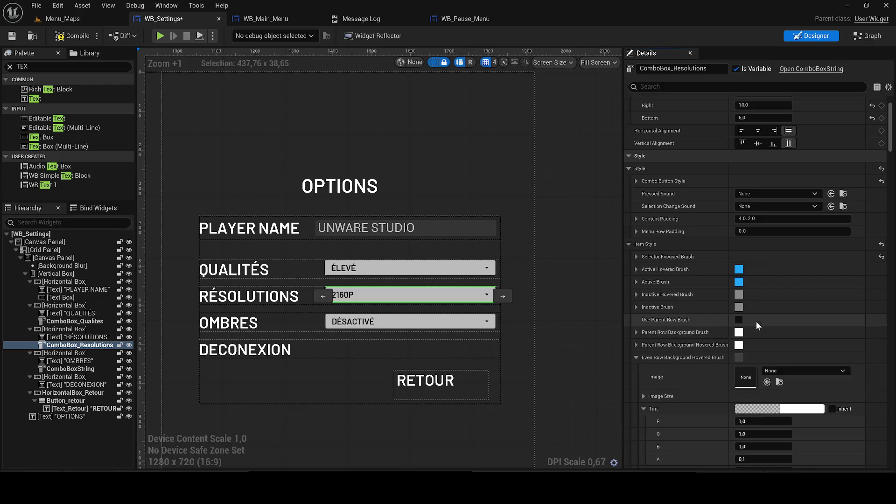
scroll(798, 320, "down", 5)
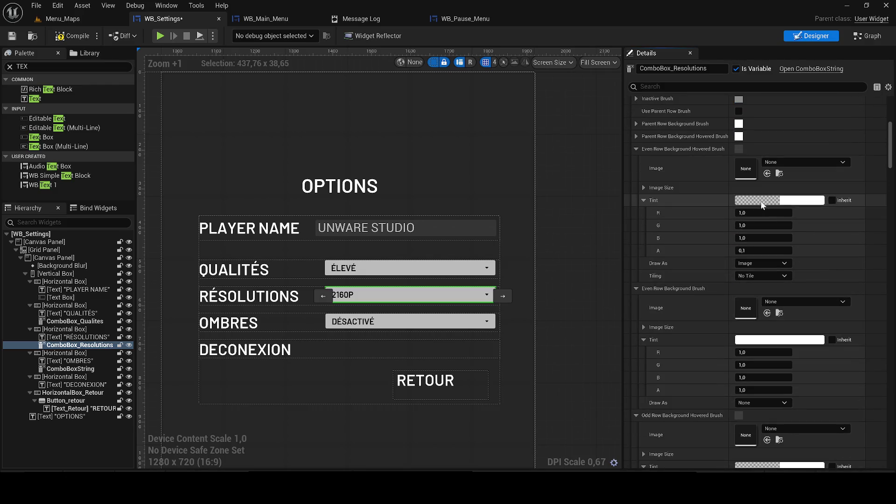
left_click(759, 340)
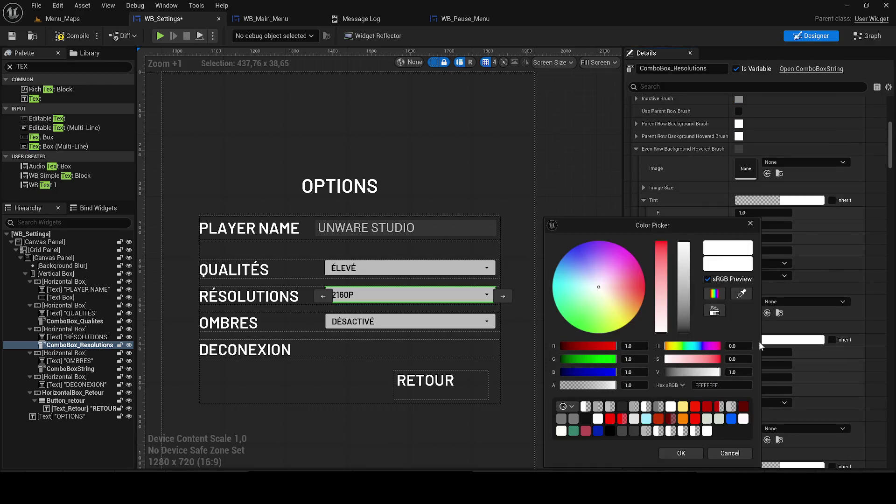
left_click(621, 407)
left_click(681, 452)
scroll(801, 392, "down", 1)
scroll(801, 390, "down", 1)
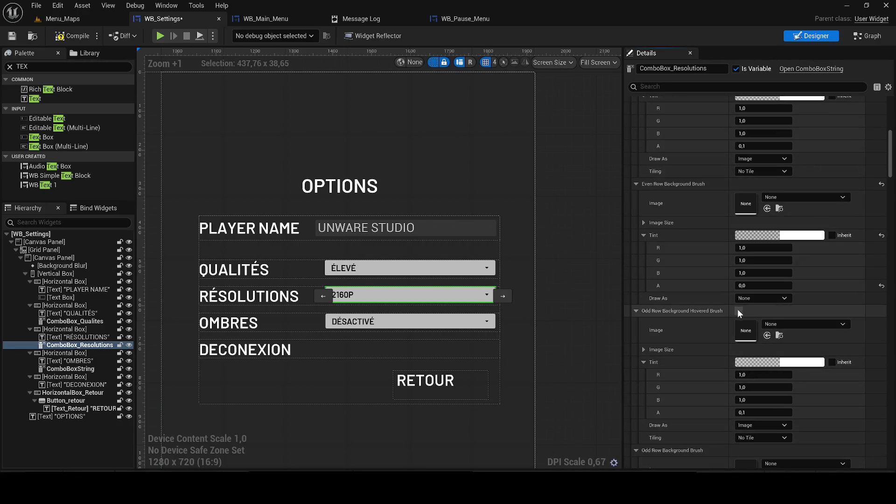
scroll(770, 361, "down", 2)
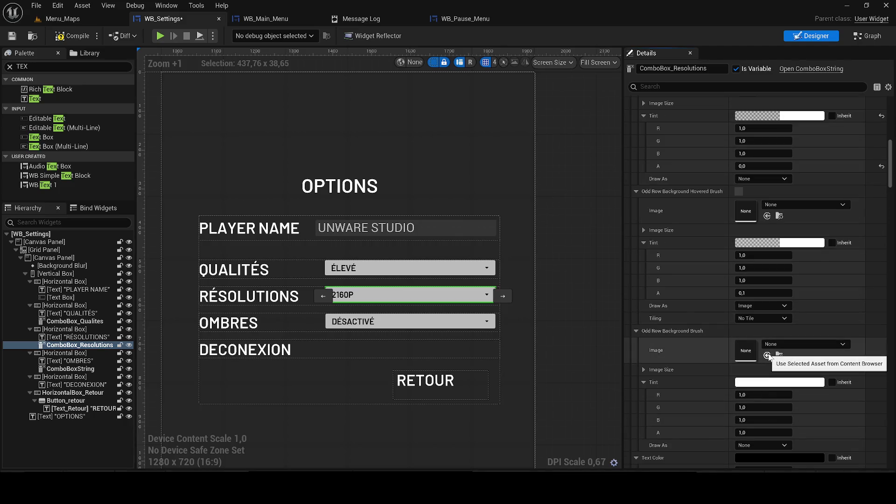
scroll(769, 357, "down", 5)
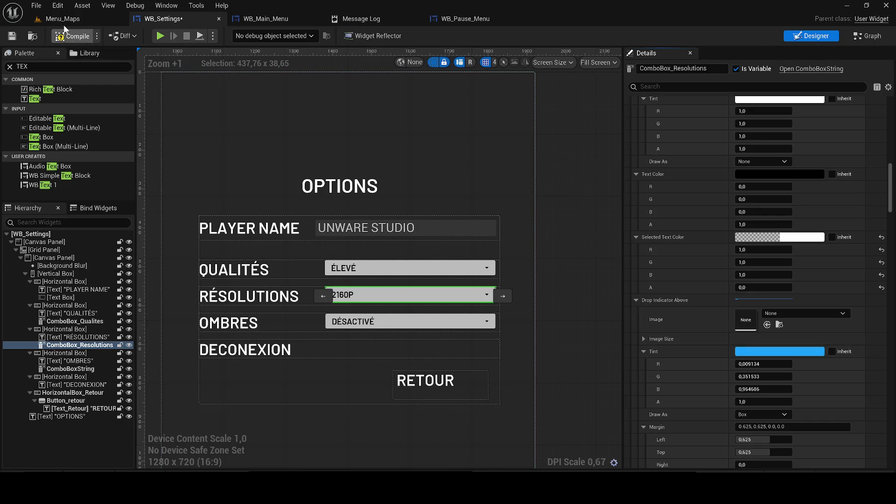
left_click(121, 23)
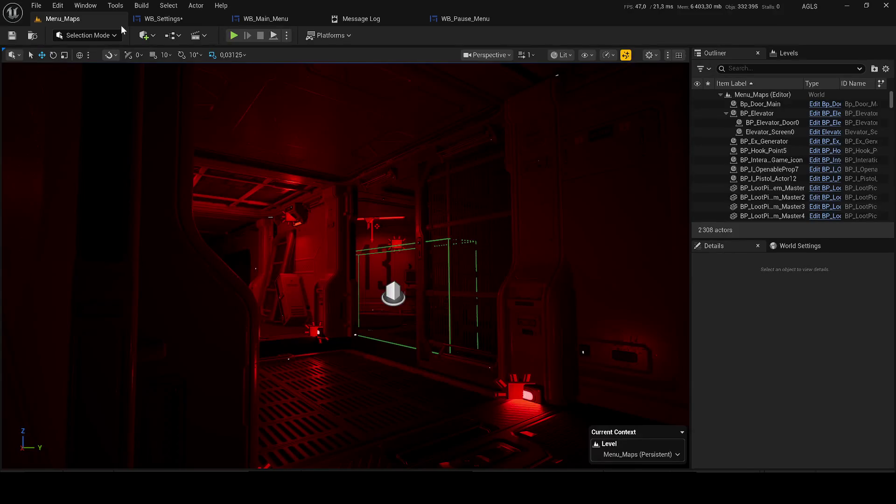
Play-test the menu, open OPTIONS and choose 1080P in the resolution dropdown.
left_click(235, 36)
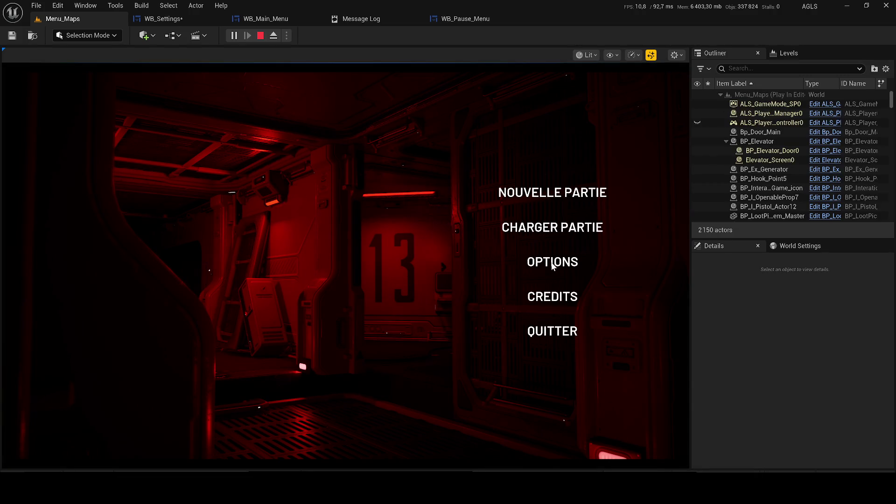
left_click(551, 264)
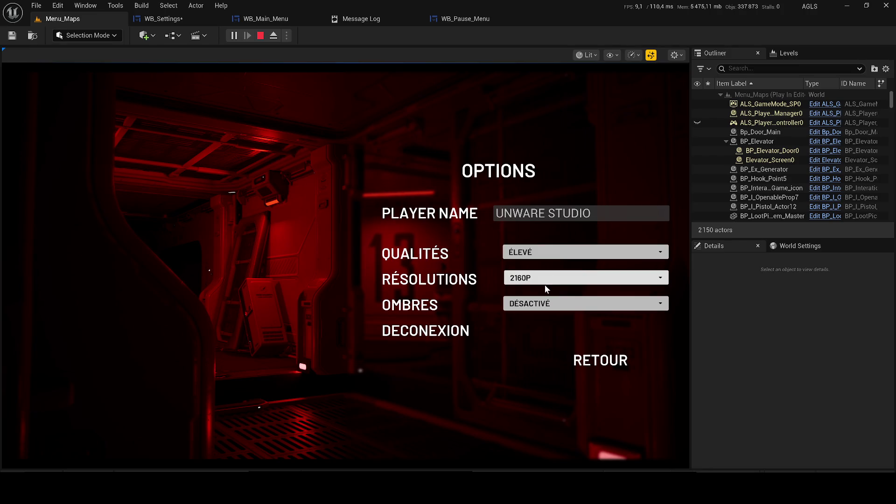
left_click(534, 281)
left_click(534, 281)
left_click(528, 278)
left_click(528, 278)
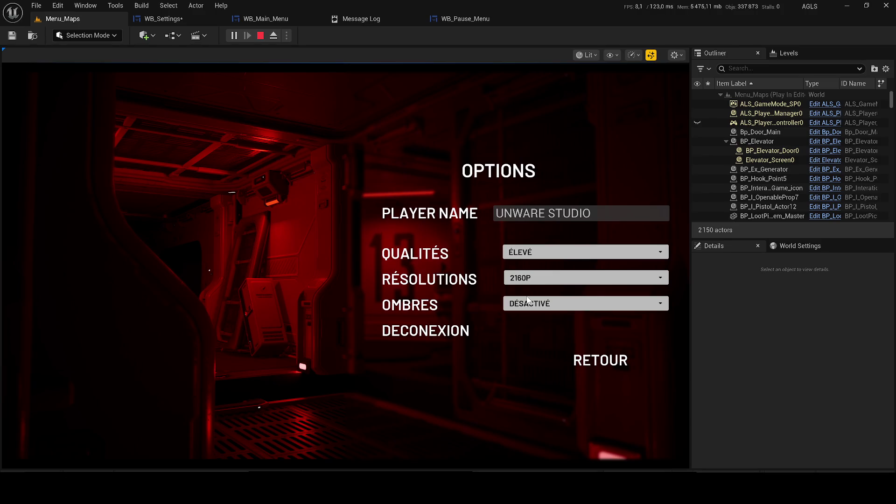
left_click(527, 278)
left_click(526, 297)
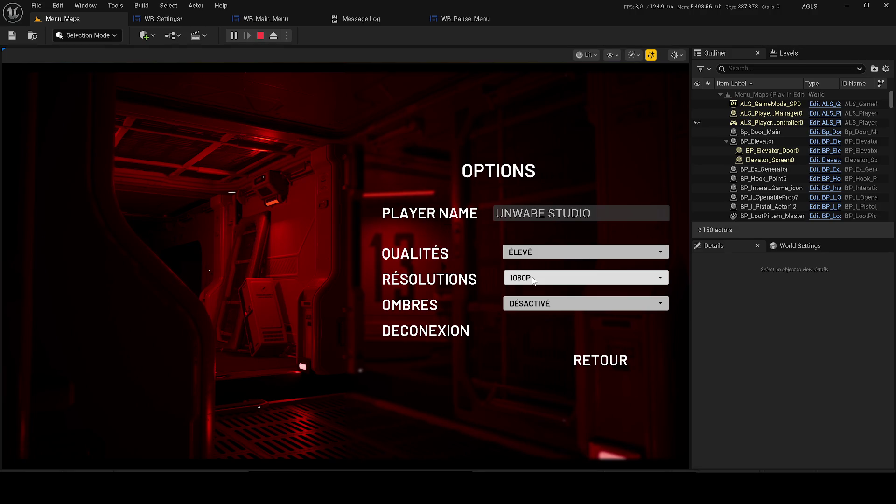
Check the QUALITÉS list, stop playing, and return to the WB_Settings designer.
left_click(511, 253)
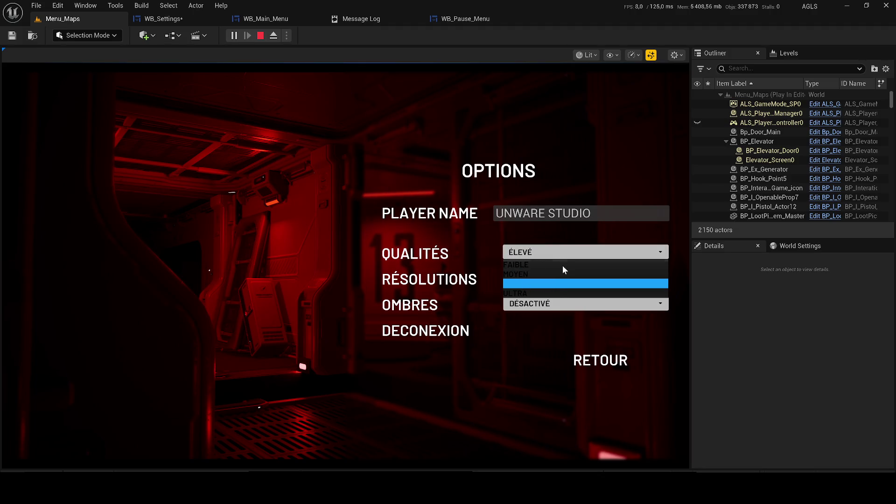
left_click(260, 35)
left_click(168, 19)
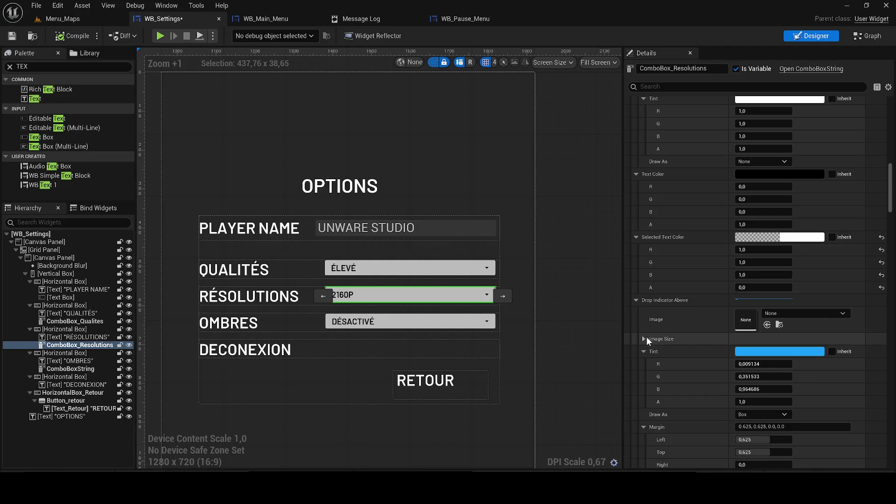
Set the Drop Indicator Above tint to 0 alpha, then return to the Menu_Maps level.
left_click(645, 350)
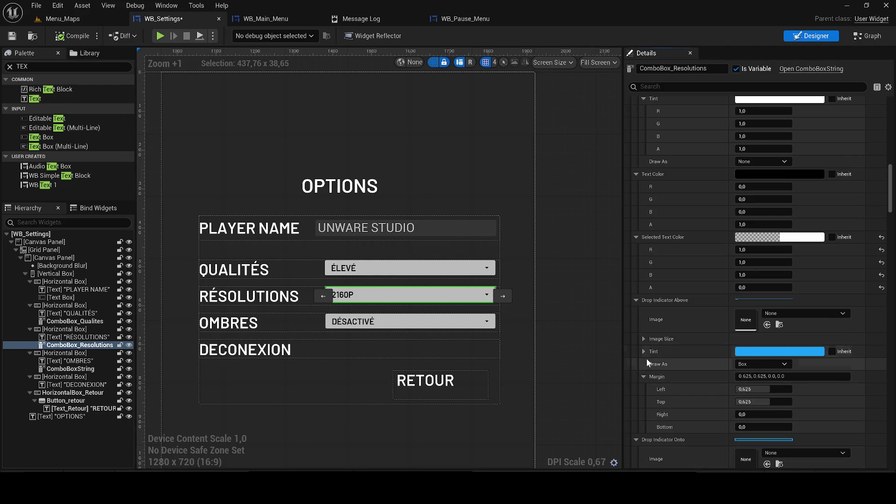
left_click(646, 376)
left_click(751, 352)
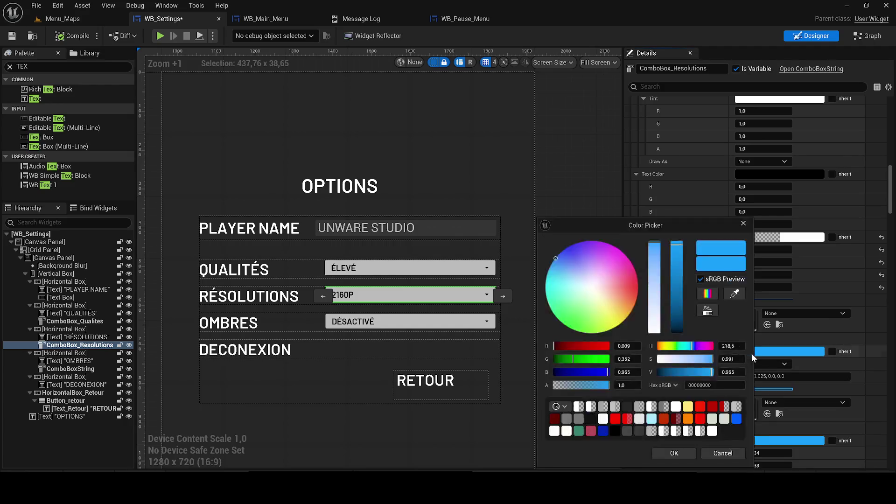
left_click(674, 453)
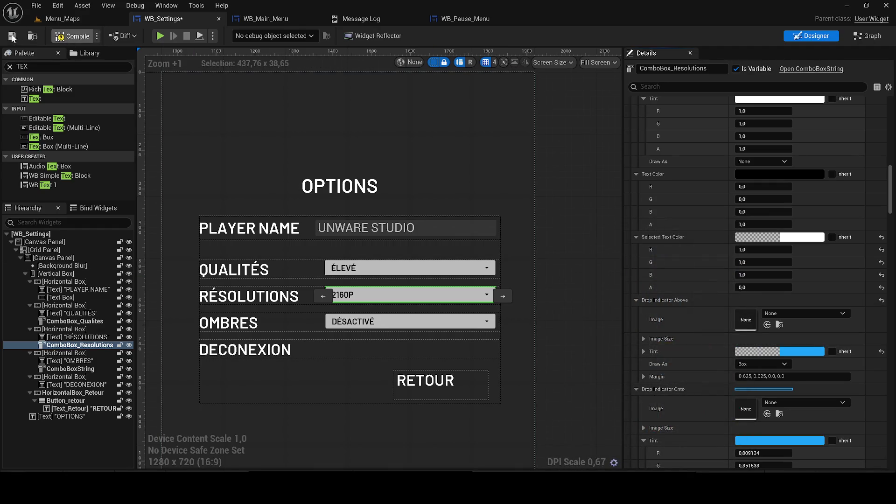
left_click(64, 19)
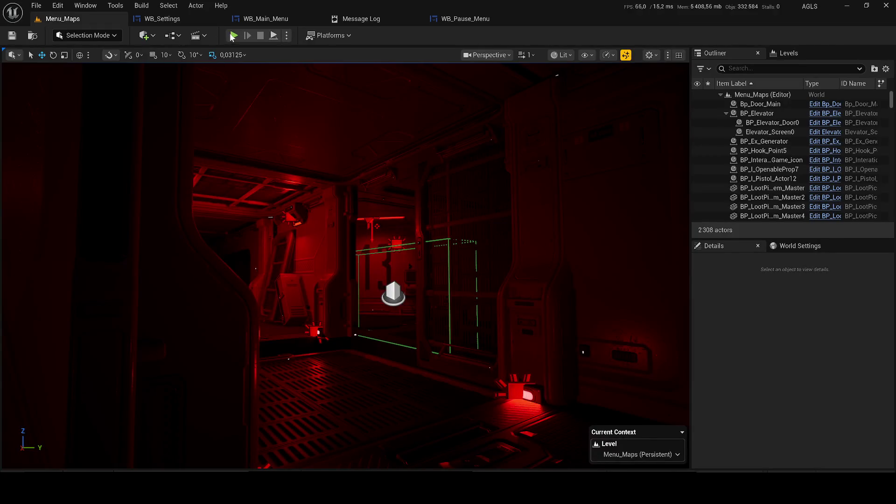
Fly the level camera toward the elevator door, restoring and re-maximizing the editor window.
key("Left")
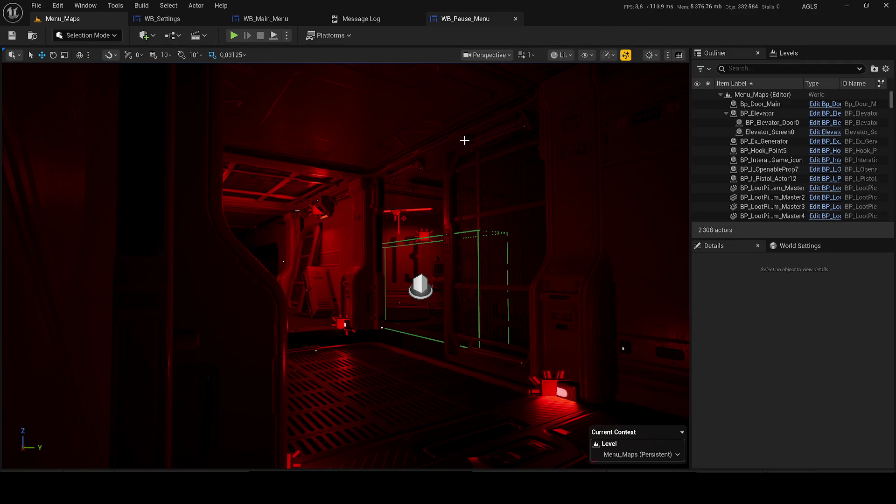
double_click(572, 4)
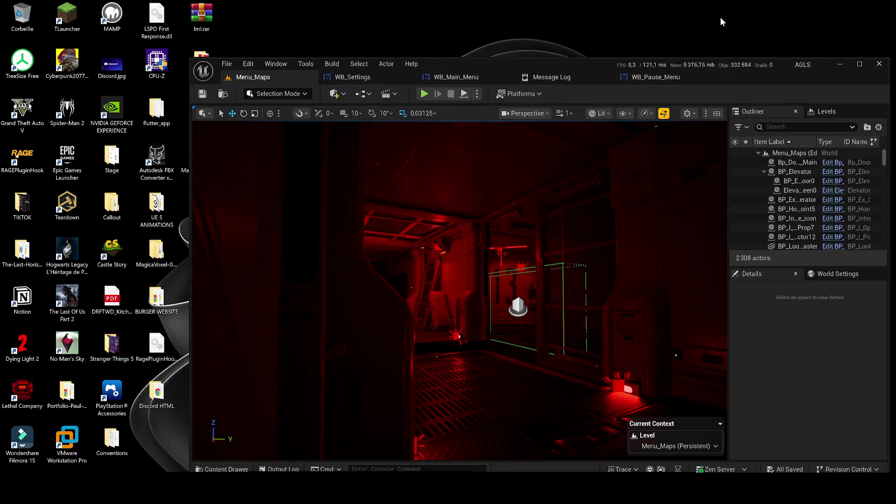
left_click(861, 66)
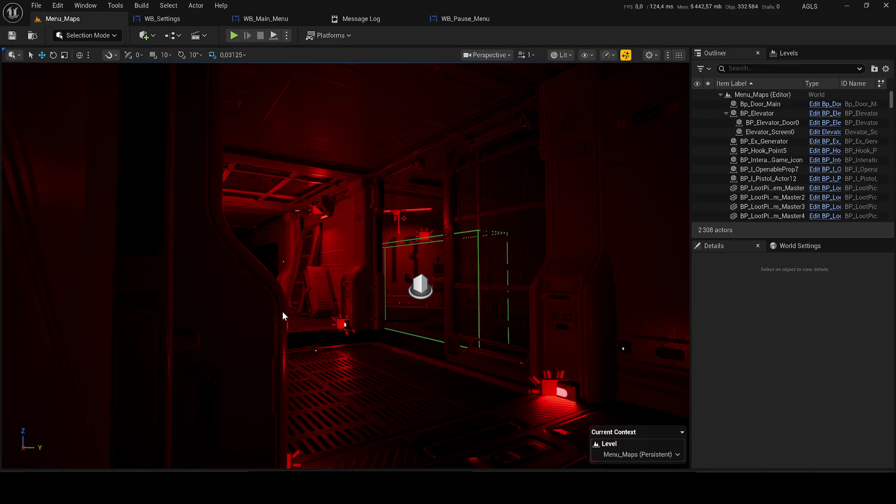
scroll(285, 317, "up", 5)
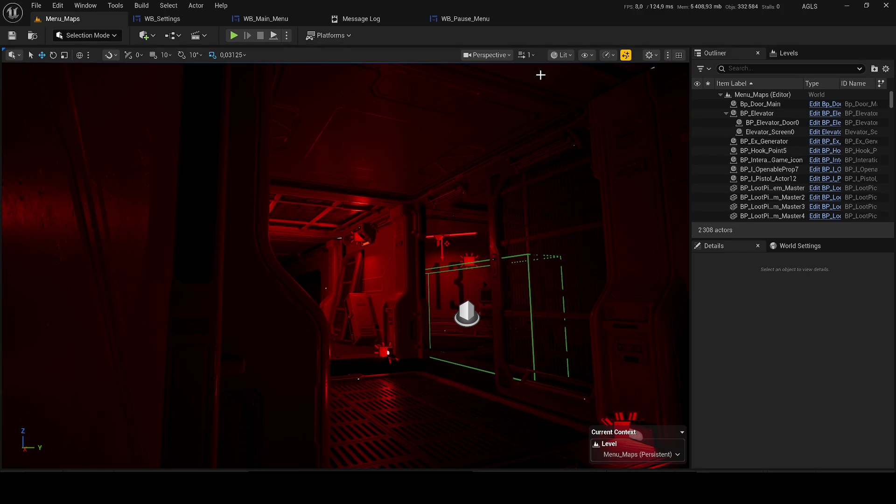
Switch the viewport to Unlit and fly the camera over the terrain.
left_click(557, 55)
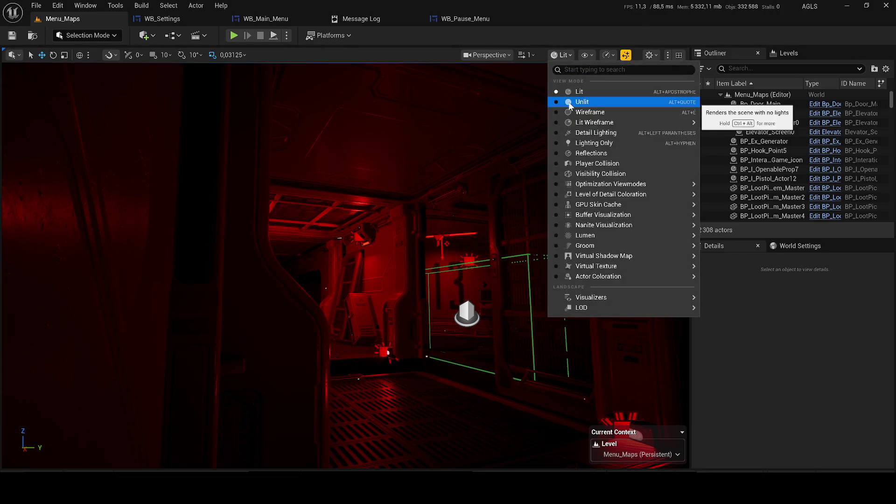
left_click(572, 103)
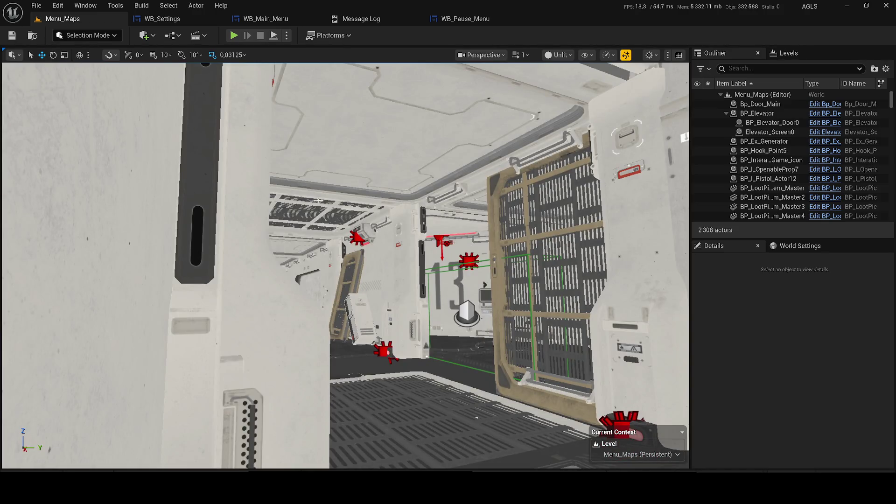
scroll(315, 200, "up", 4)
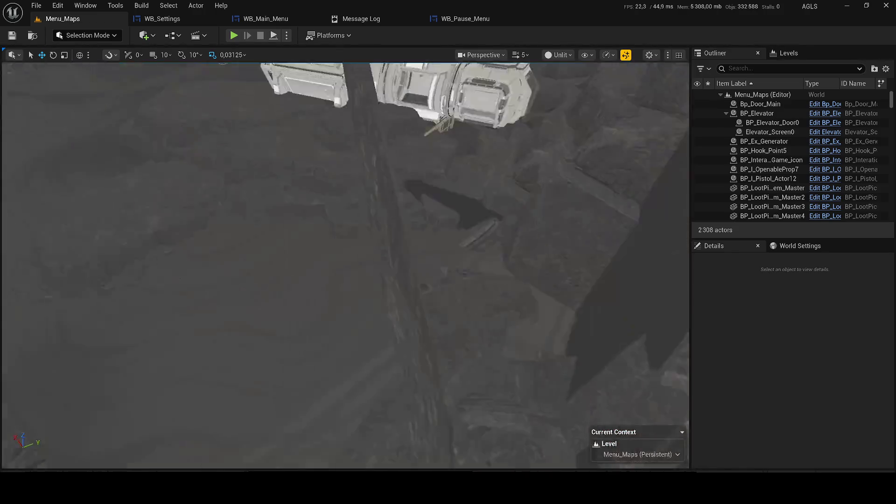
scroll(345, 265, "up", 2)
left_click_drag(345, 265, 345, 219)
mouse_move(496, 405)
left_mouse_down()
mouse_move(496, 418)
mouse_move(497, 406)
left_mouse_up()
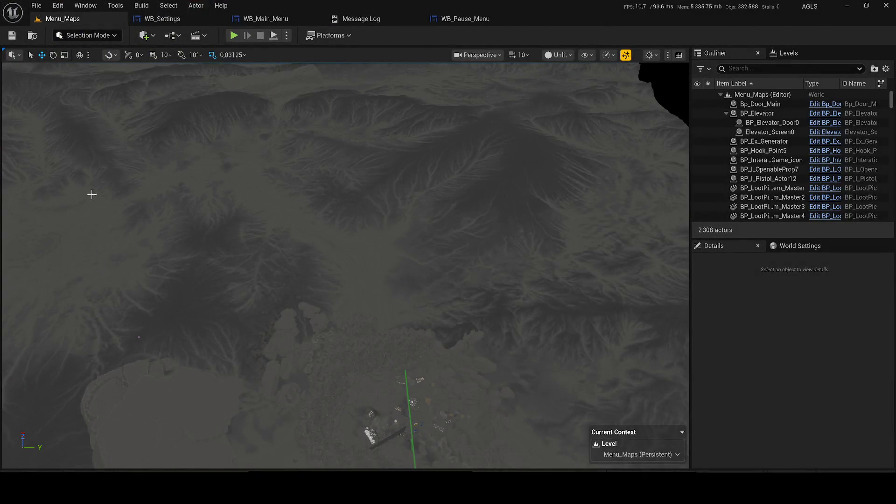
left_click(866, 5)
left_click(854, 65)
left_click_drag(477, 140, 478, 191)
Play the level and in Options set resolution 1440P, shadows FAIBLE and quality MOYEN.
key("alt+p")
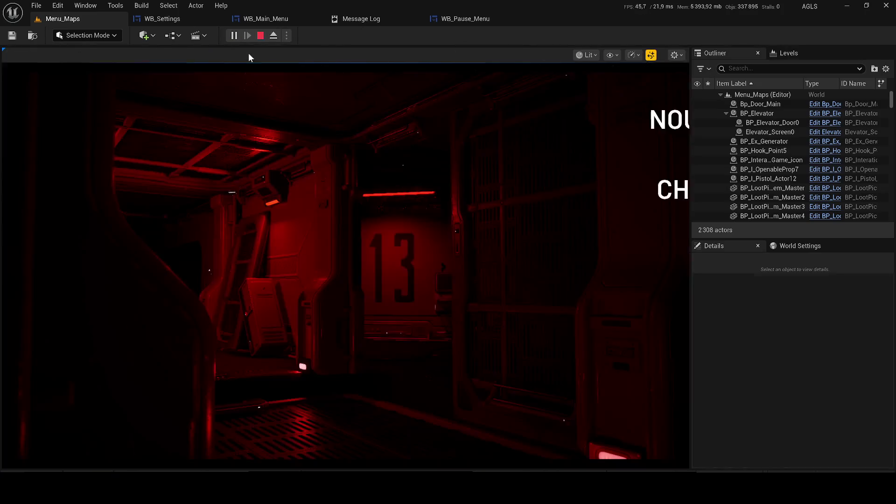
left_click(567, 261)
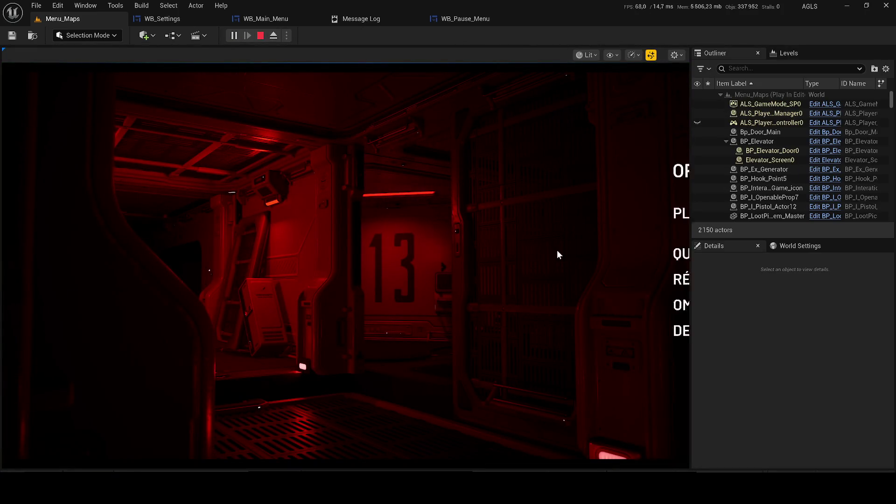
left_click(538, 278)
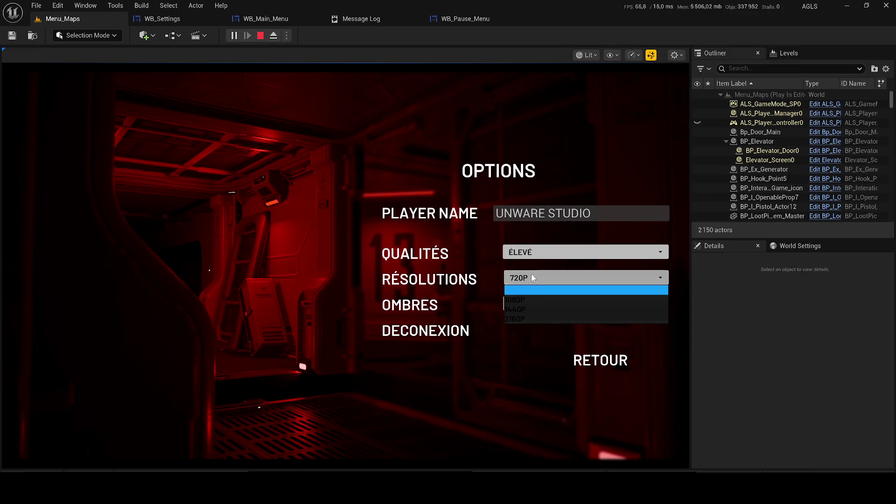
left_click(530, 304)
left_click(530, 304)
left_click(532, 321)
left_click(526, 255)
left_click(532, 280)
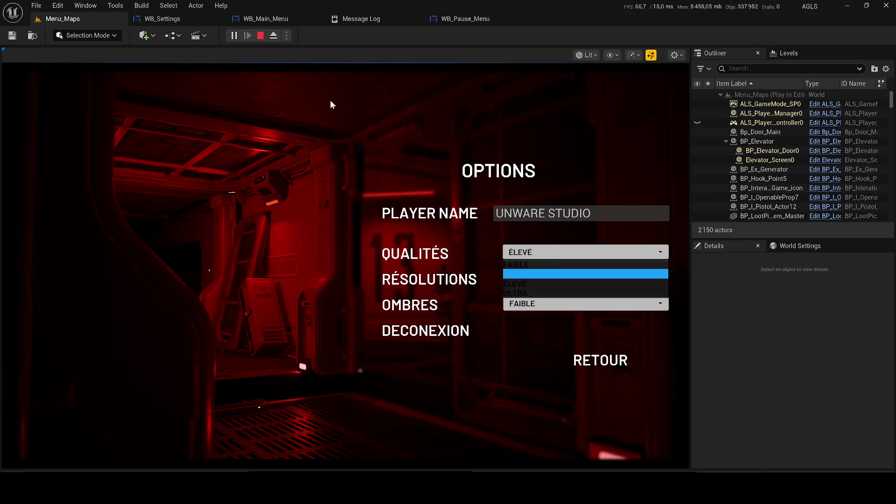
Back in the running level, change the resolution to 1080P.
left_click(161, 18)
left_click(90, 19)
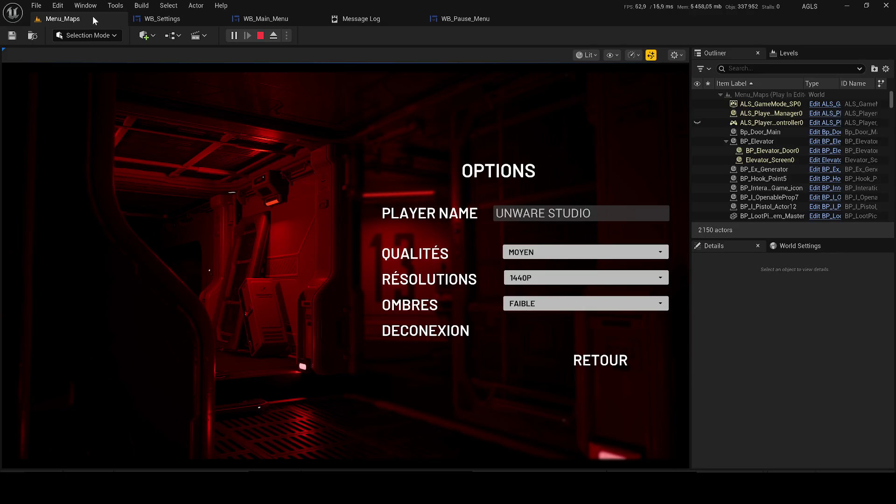
left_click(535, 276)
left_click(538, 299)
left_click(547, 274)
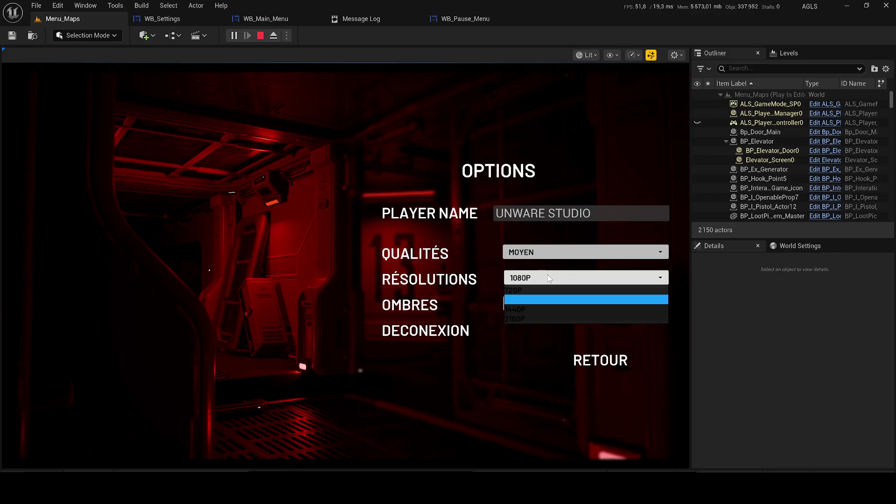
left_click(327, 68)
Stop playing and return to the WB_Settings widget designer.
left_click(260, 36)
left_click(168, 5)
left_click(162, 18)
left_click(162, 19)
scroll(366, 276, "up", 2)
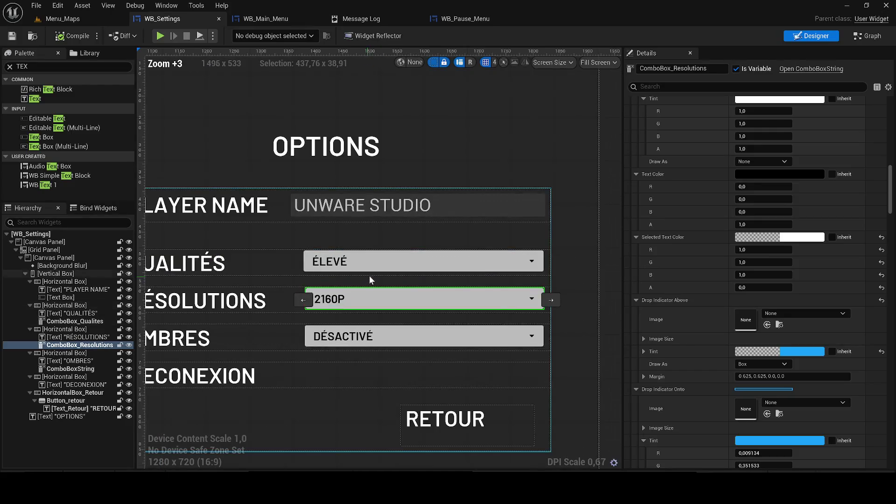
Set the dropdown's Active Highlighted Brush tint alpha to 0 in the Color Picker.
left_click(636, 389)
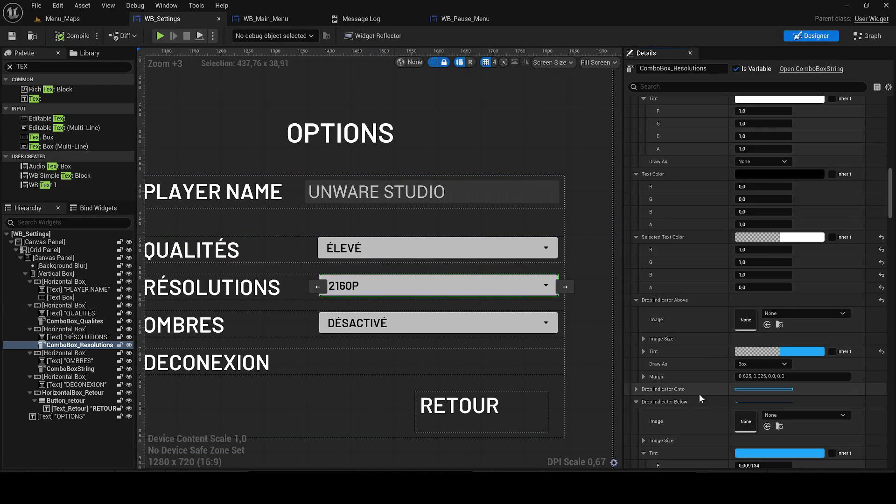
scroll(693, 393, "down", 2)
left_click(636, 343)
left_click(646, 355)
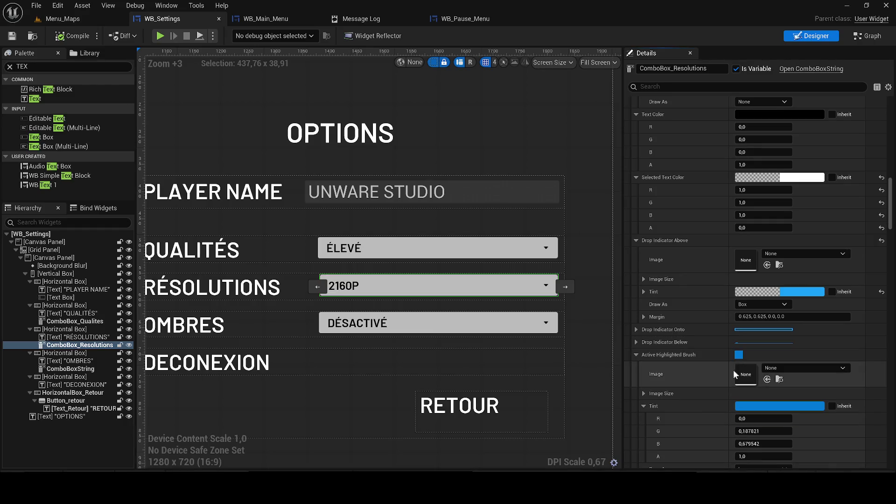
left_click(775, 407)
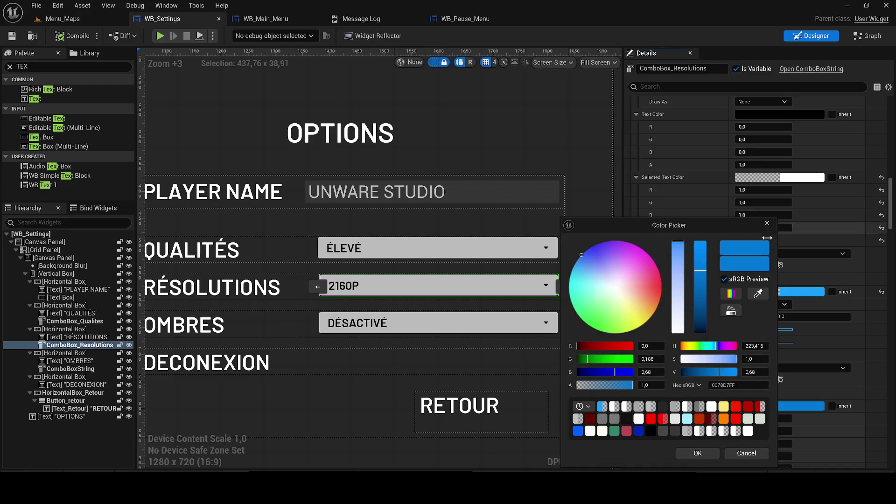
scroll(757, 329, "down", 2)
left_click(764, 345)
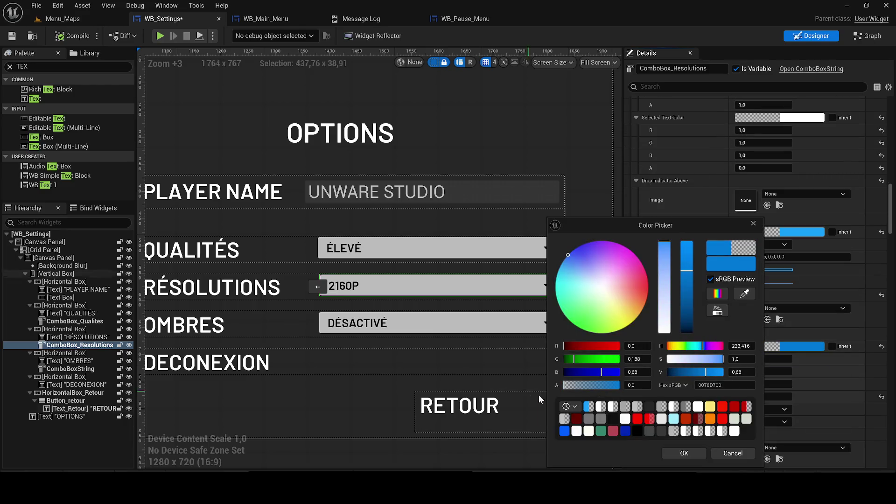
left_click(684, 453)
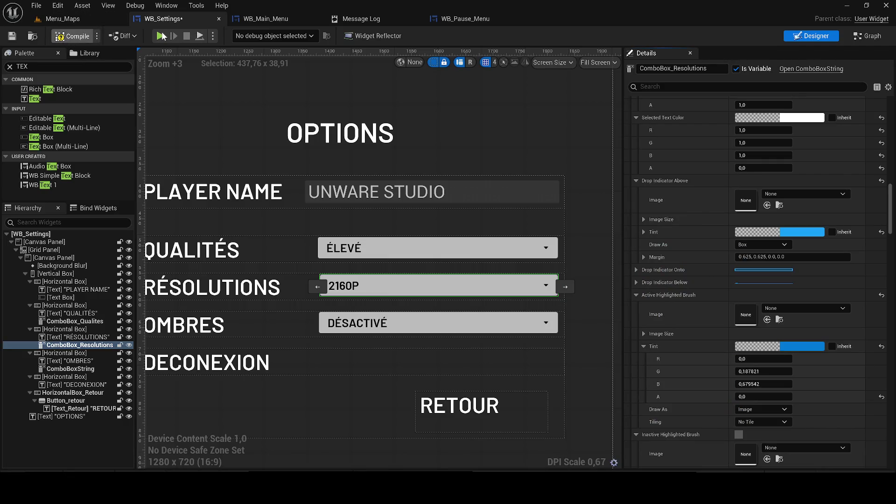
Compile and save WB_Settings, then launch a standalone preview.
key("F7")
key("ctrl+s")
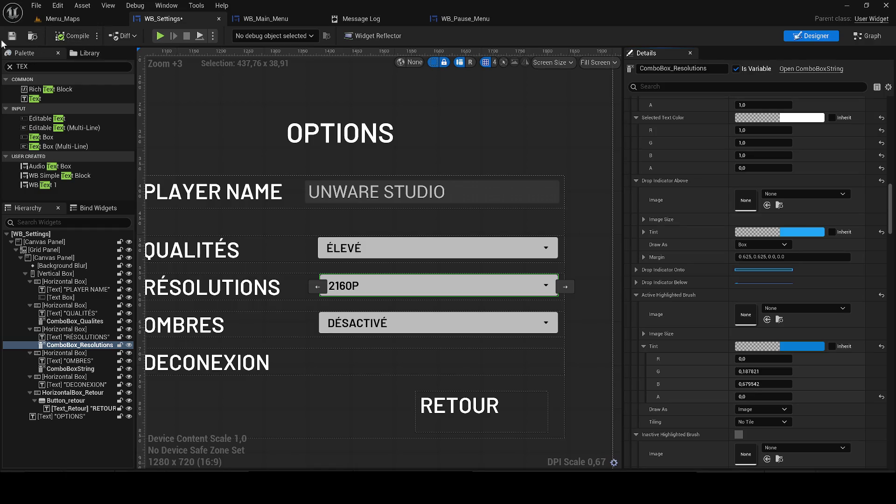
left_click(160, 35)
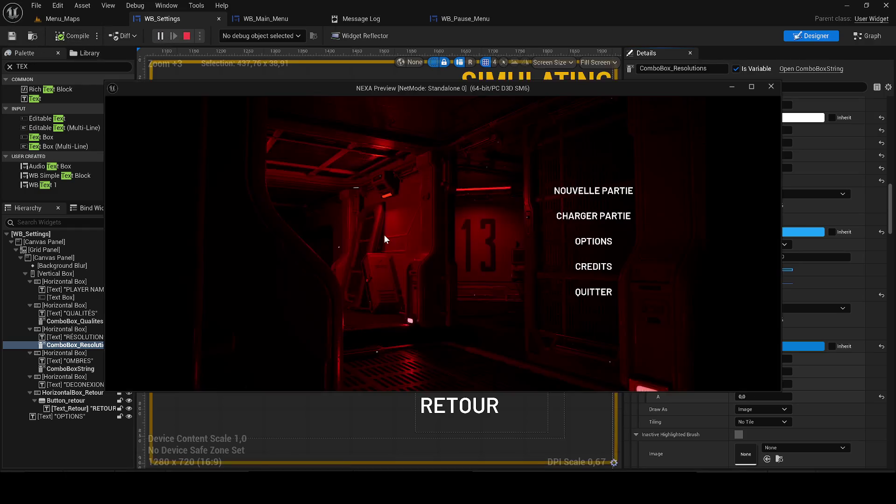
In the preview's Options screen, pick 1440P from the resolution dropdown, then close the preview.
left_click(597, 240)
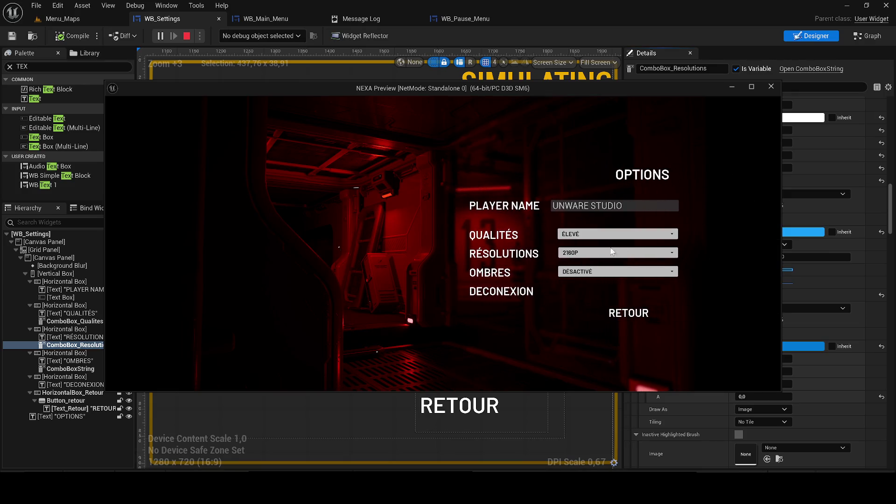
left_click(601, 254)
left_click(587, 273)
left_click(582, 253)
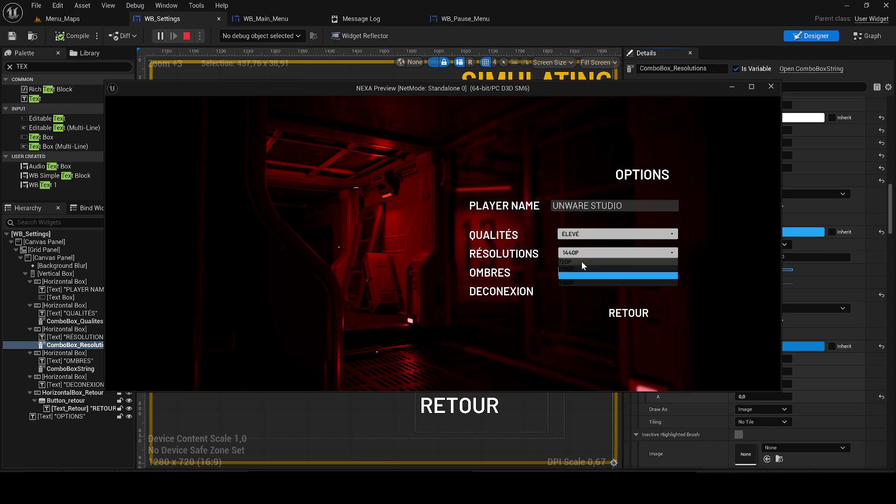
left_click(770, 86)
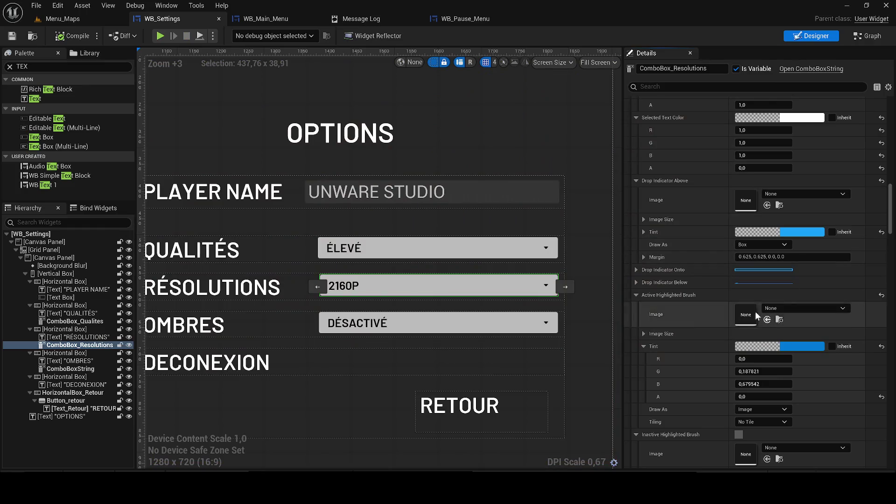
Set the Drop Indicator Onto tint alpha to 0.
left_click(636, 270)
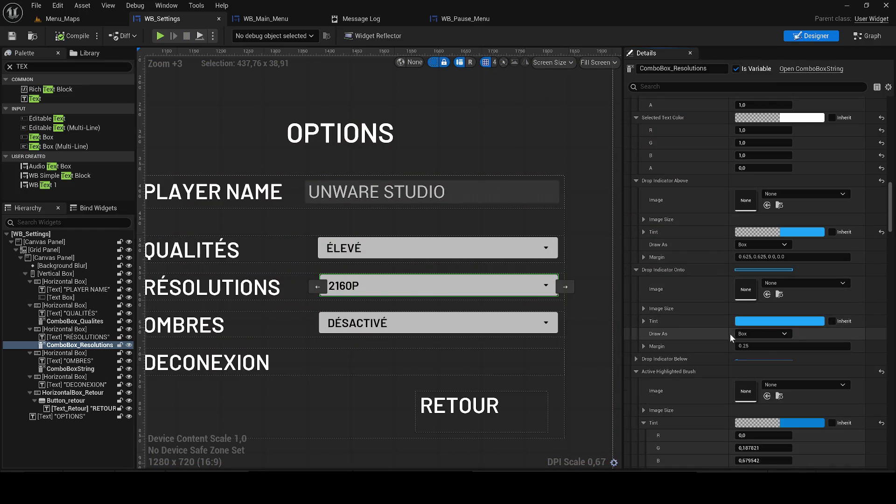
left_click(751, 321)
left_click_drag(579, 385, 552, 385)
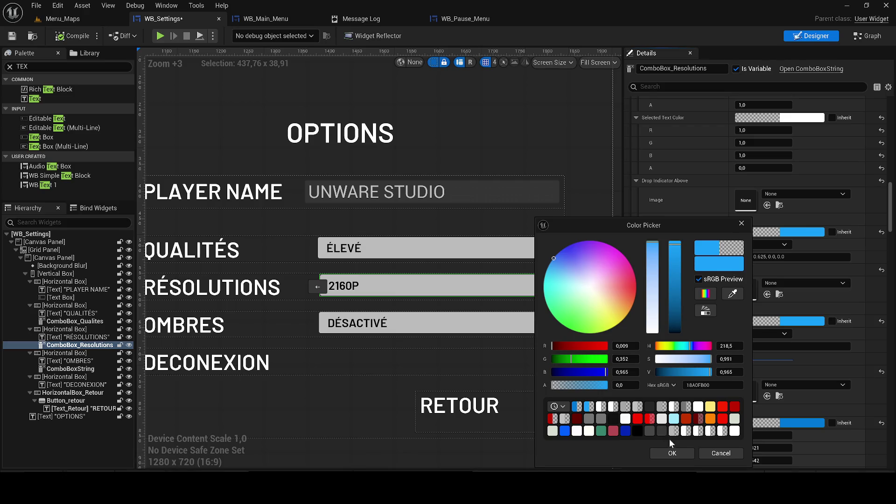
left_click(672, 454)
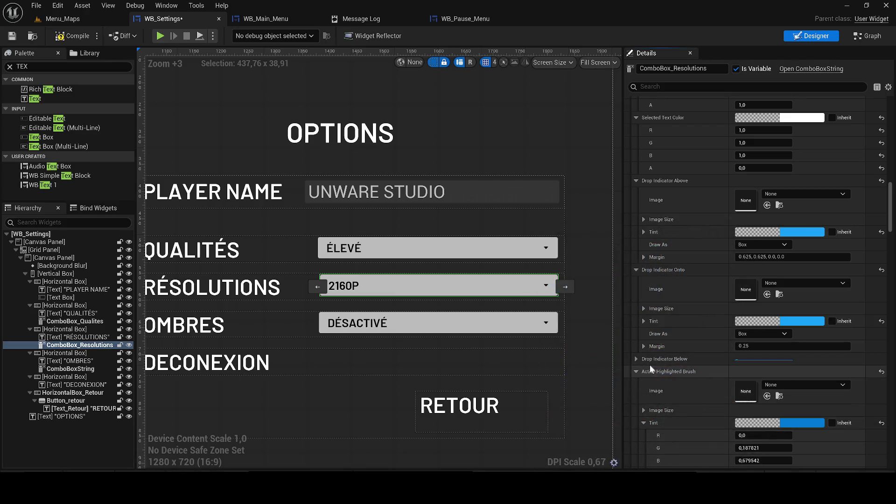
Set the Drop Indicator Below tint alpha to 0, compile, and start a new preview.
left_click(656, 362)
scroll(656, 367, "down", 2)
left_click(746, 366)
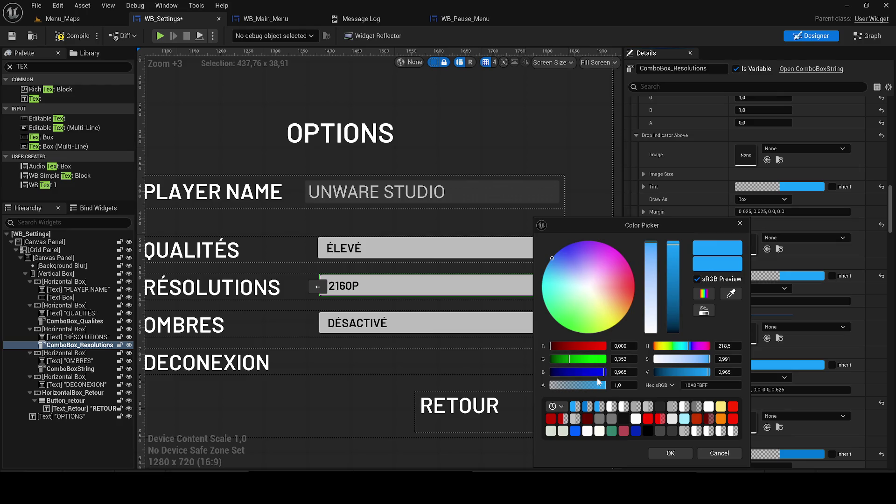
left_click_drag(602, 385, 551, 385)
left_click(671, 453)
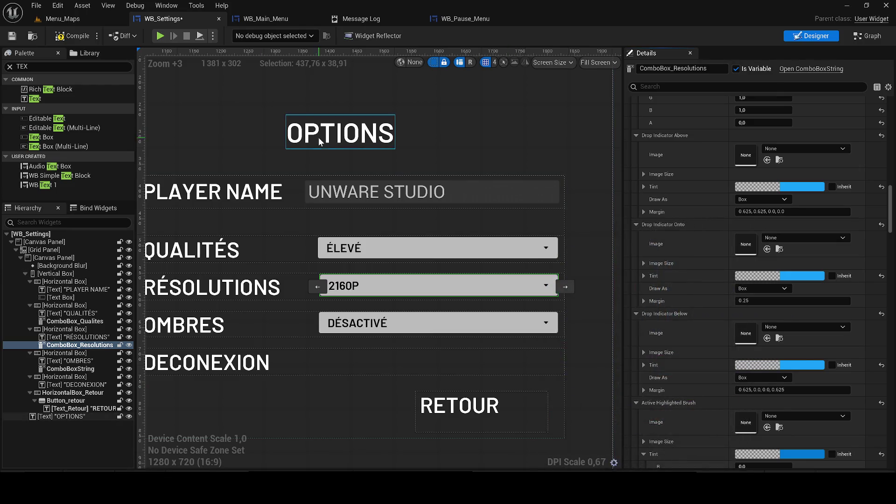
left_click(72, 36)
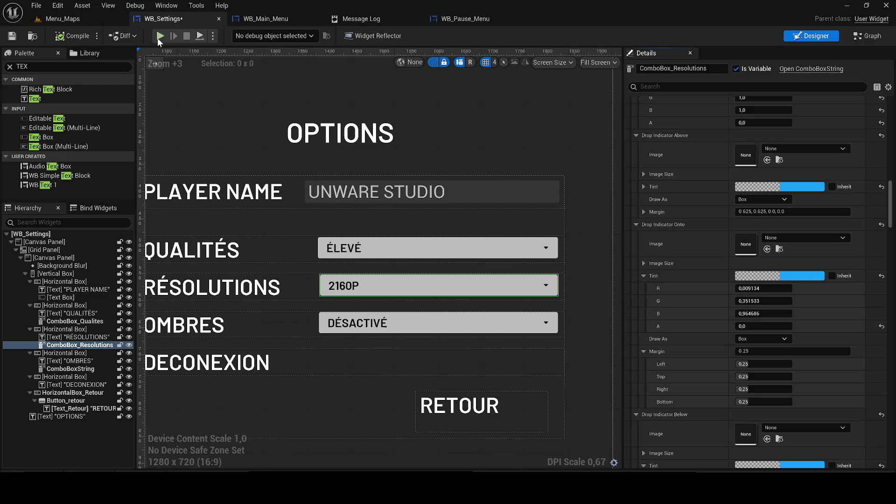
left_click(159, 36)
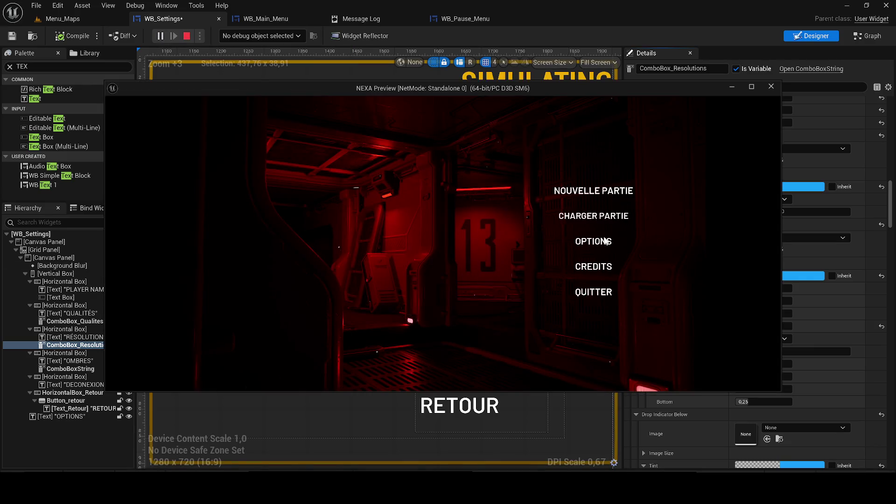
left_click(606, 254)
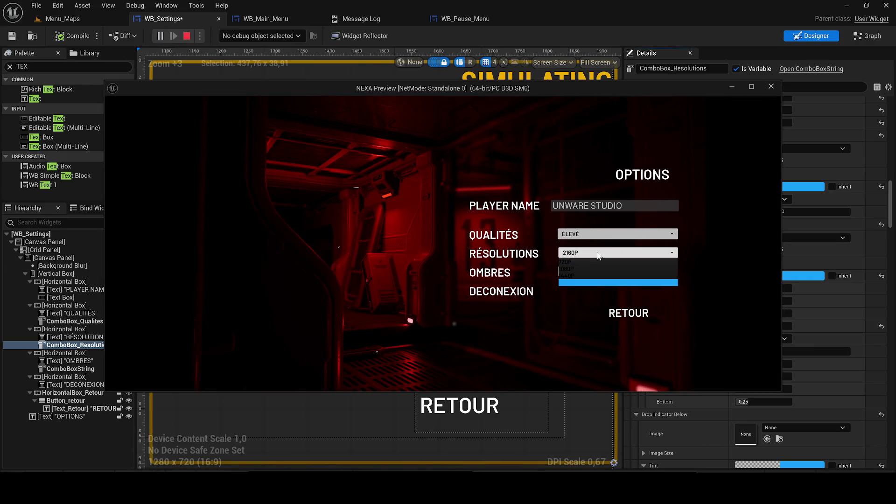
left_click(587, 271)
left_click(578, 270)
left_click(580, 272)
left_click(587, 252)
left_click(587, 252)
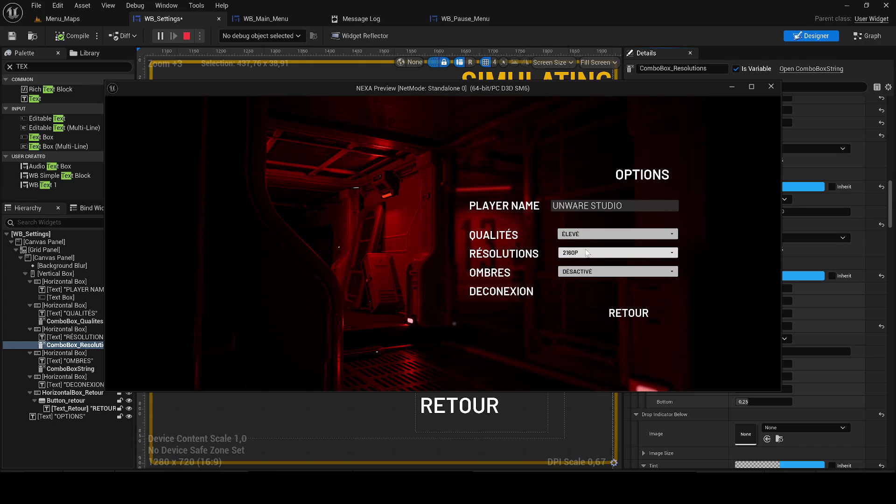
left_click_drag(781, 263, 753, 261)
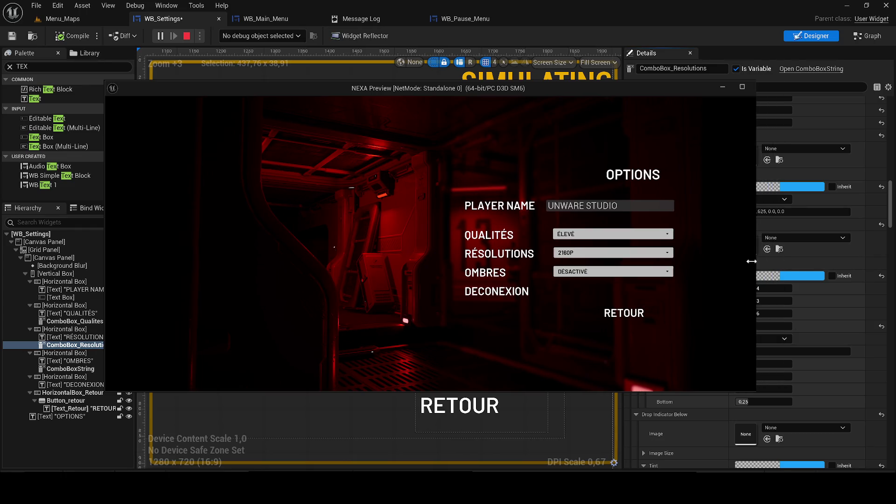
left_click(611, 310)
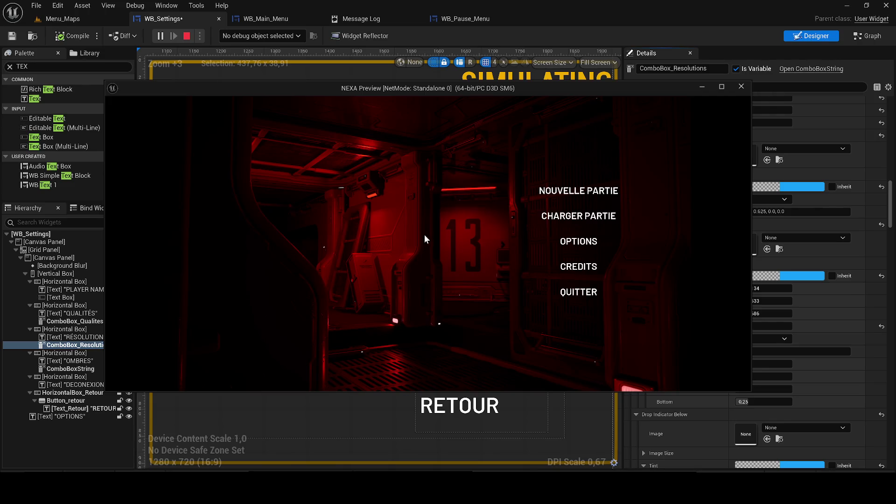
left_click(741, 87)
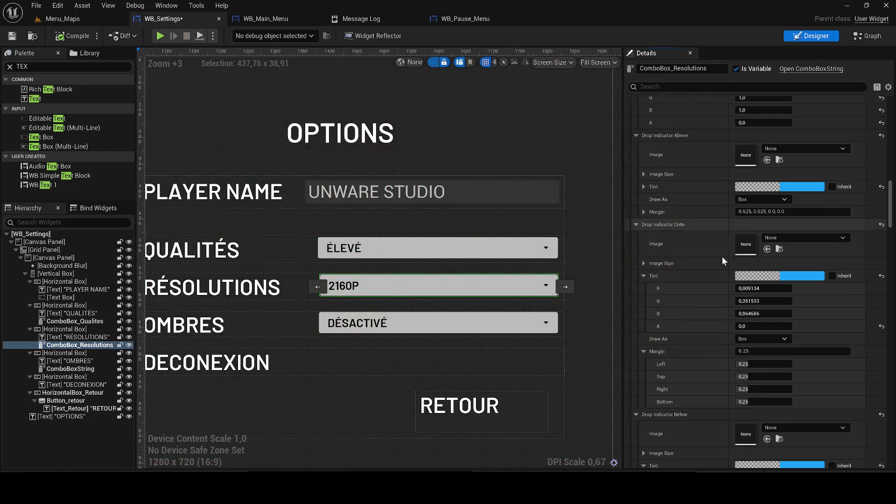
Expand Active Hovered Brush and Active Brush, and lower the Active Brush tint alpha to 0.
scroll(736, 289, "down", 10)
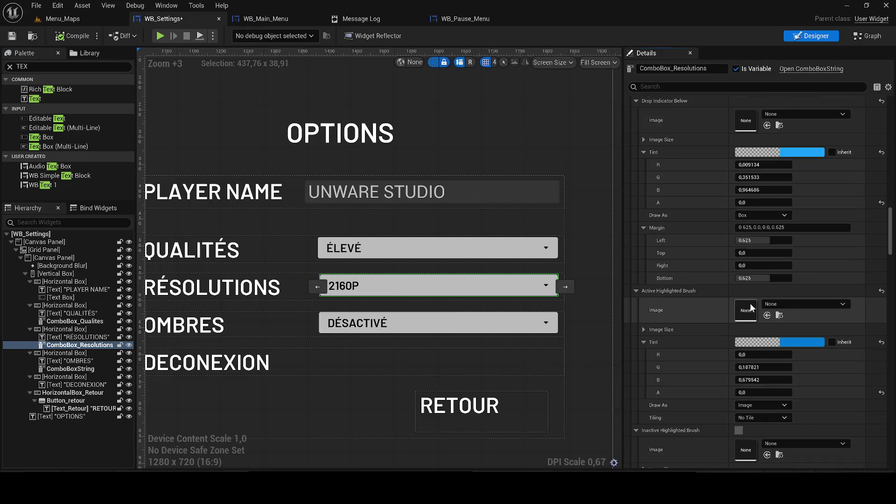
mouse_move(891, 240)
left_mouse_down()
mouse_move(892, 283)
mouse_move(880, 141)
left_mouse_up()
scroll(880, 142, "up", 7)
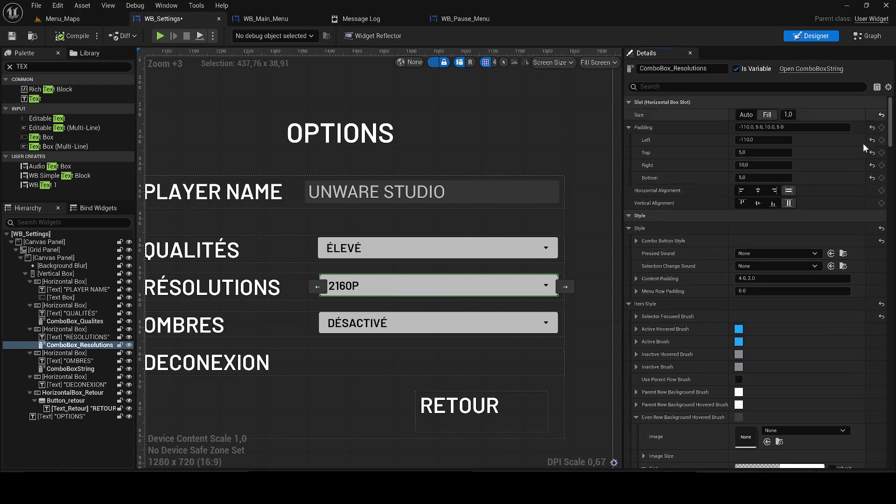
left_click(635, 329)
scroll(741, 332, "down", 2)
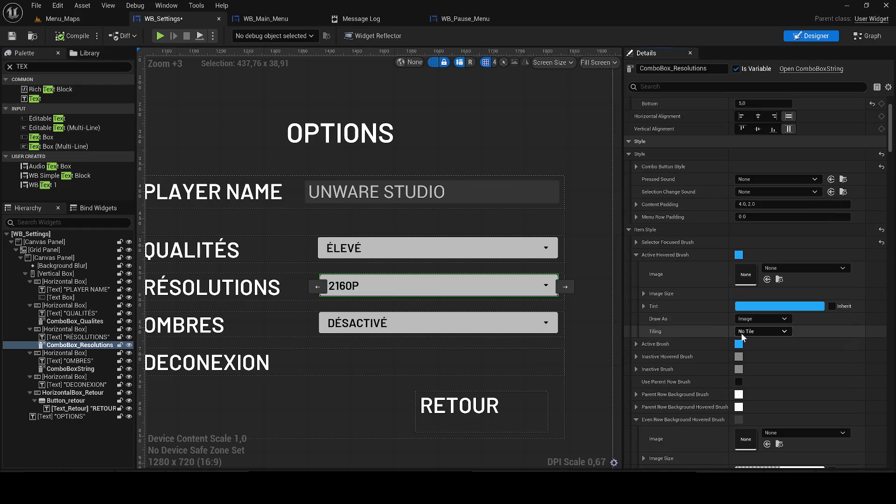
left_click(648, 346)
scroll(648, 346, "down", 1)
left_click(762, 363)
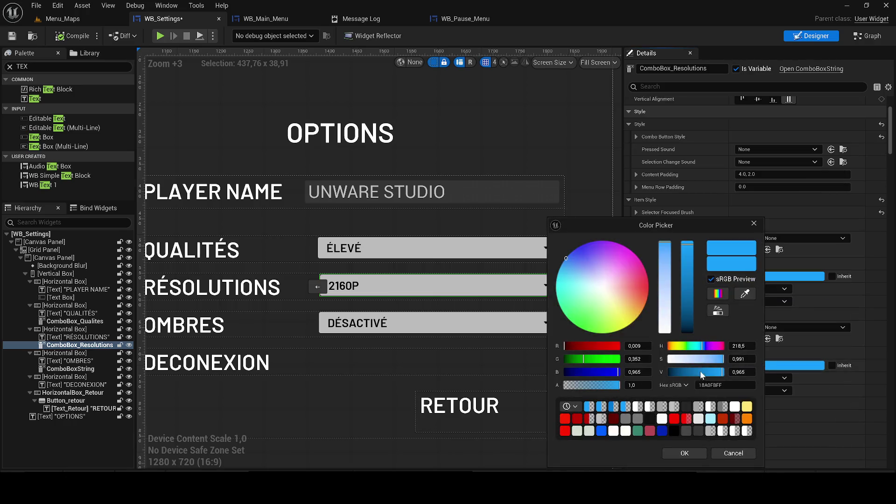
left_click_drag(600, 384, 566, 384)
left_click(684, 453)
Lower the Active Hovered Brush tint's opacity.
left_click(768, 276)
left_click_drag(581, 385, 567, 385)
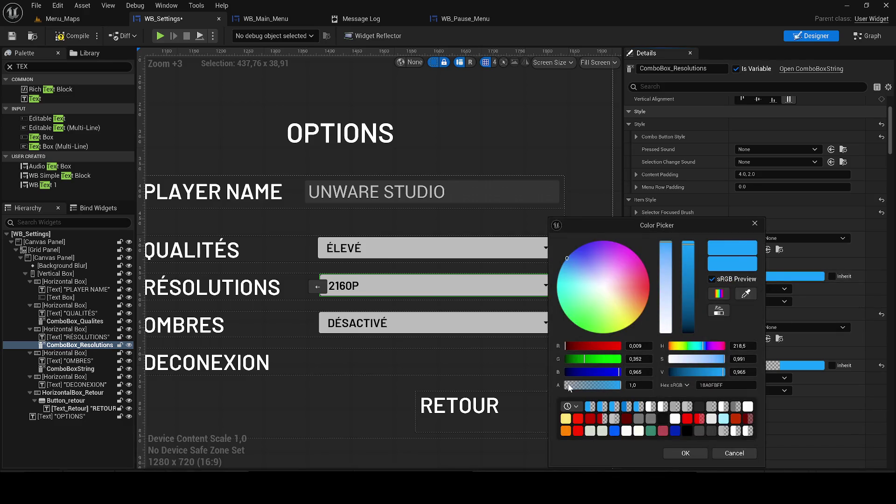
left_click(685, 453)
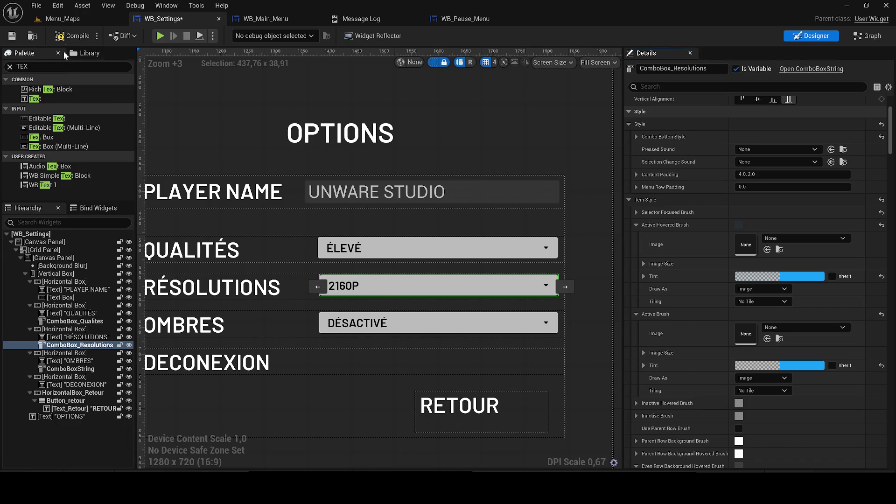
Preview the game, pick 720P in the Options resolution dropdown, then stop the preview.
left_click(160, 36)
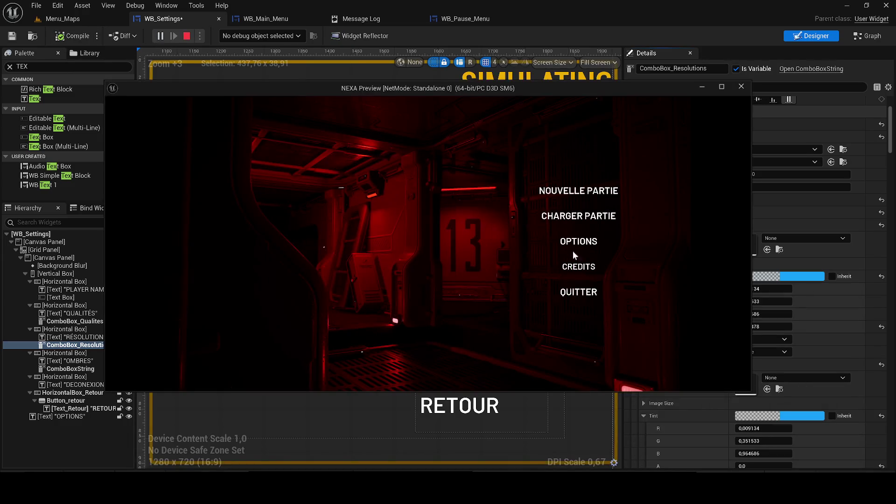
left_click(569, 243)
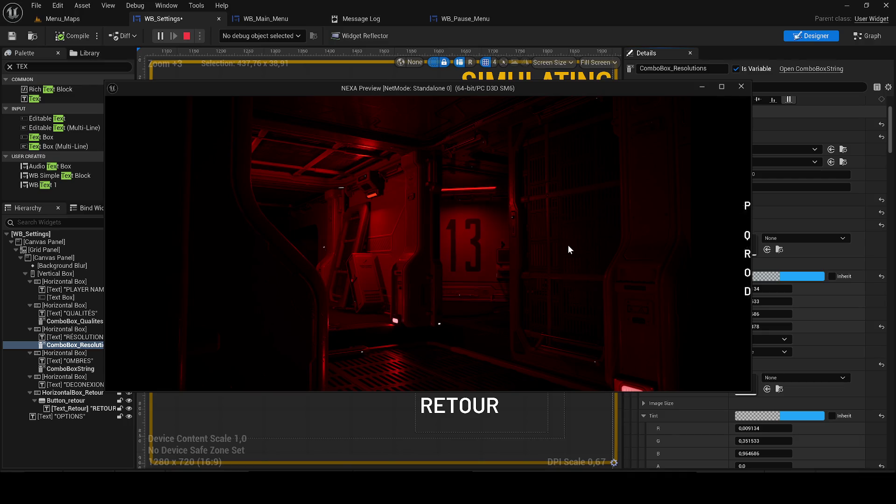
left_click(602, 253)
left_click(567, 264)
left_click(565, 261)
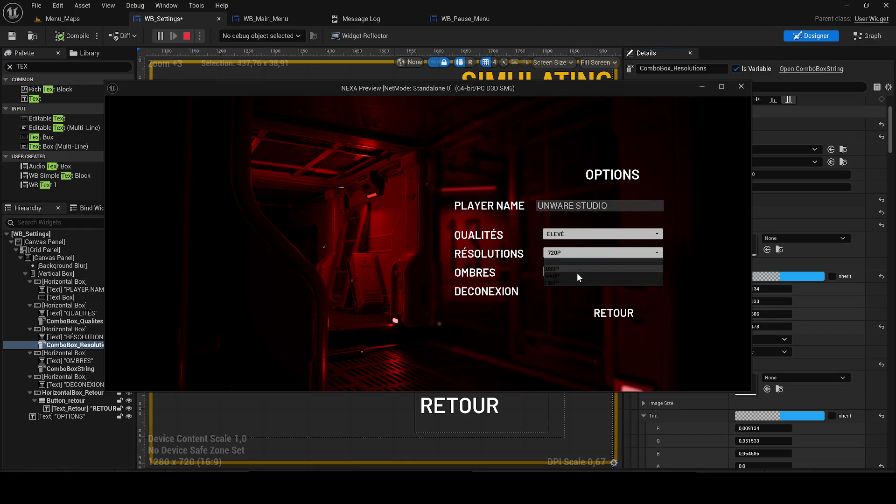
left_click(742, 86)
Restore the Active Brush tint to full opacity and set the hovered-row tint alpha to 0.
left_click(769, 414)
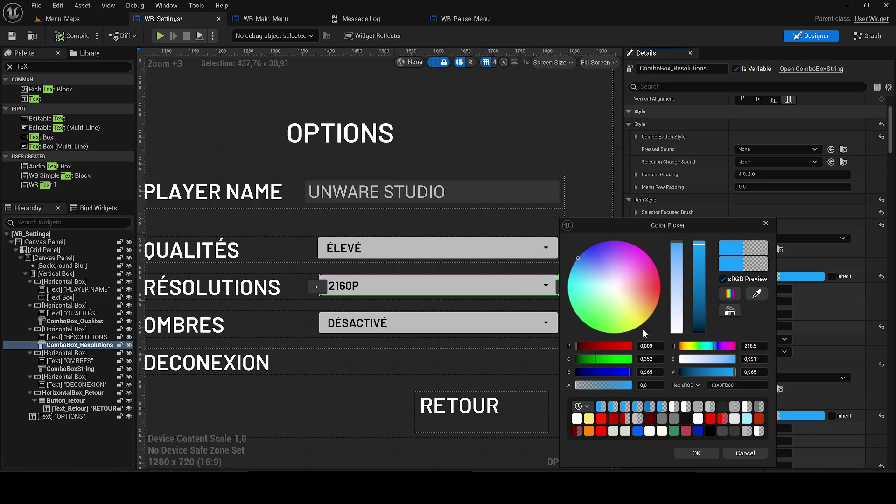
left_click(696, 453)
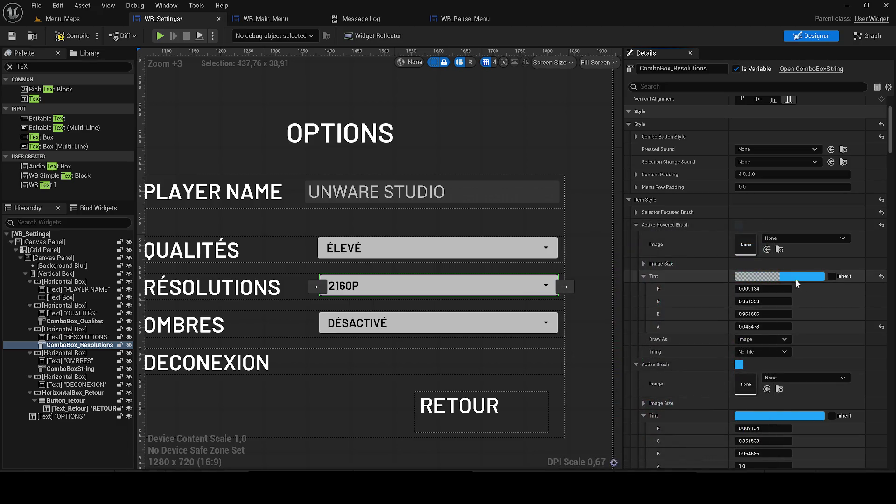
left_click(798, 280)
left_click_drag(606, 385, 588, 385)
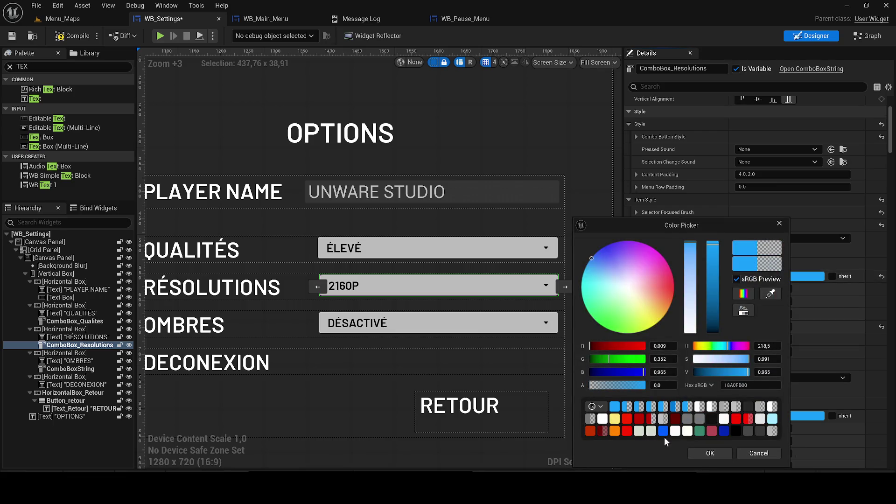
left_click(710, 453)
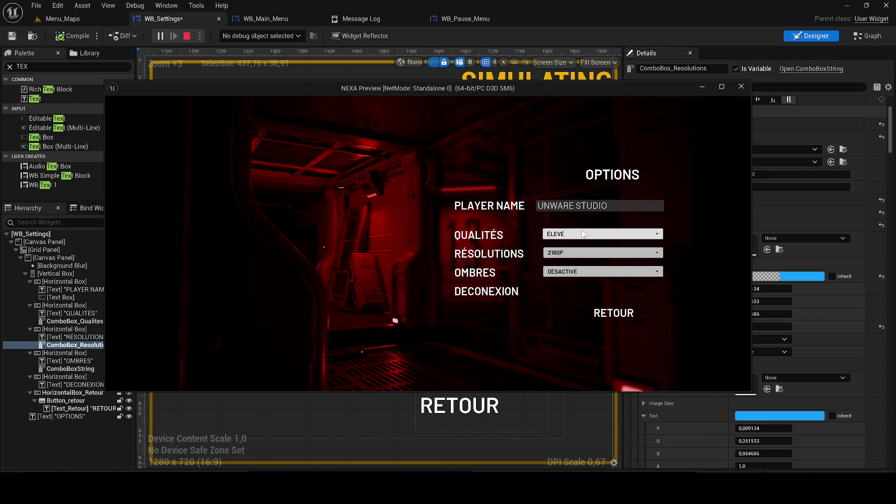
Test the resolution dropdown in the preview, choosing 720P then 1080P, and close it.
left_click(568, 254)
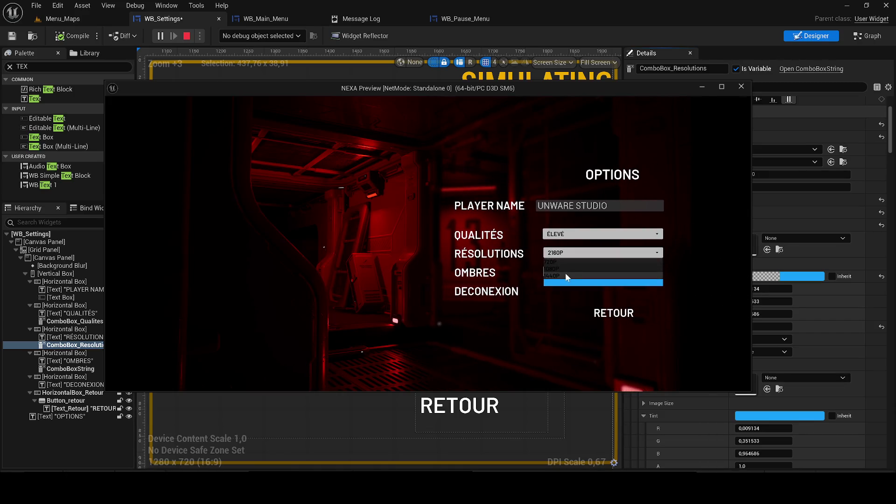
left_click(574, 263)
left_click(567, 254)
left_click(597, 270)
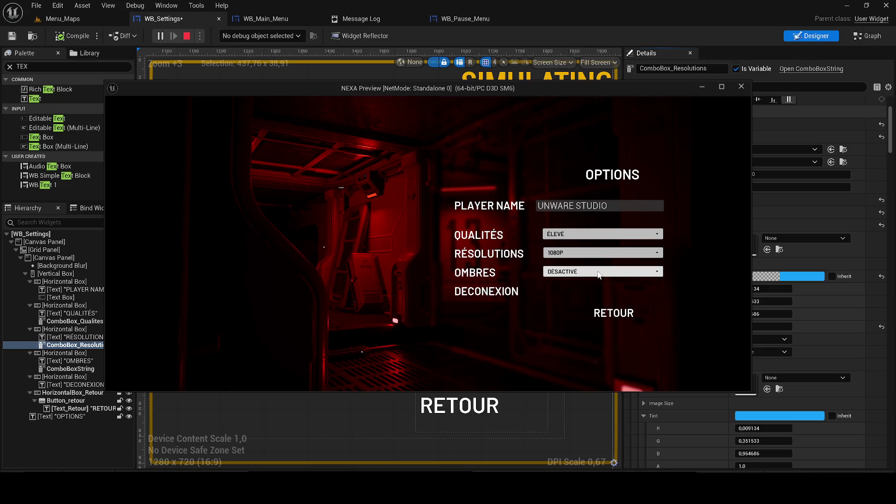
left_click(573, 254)
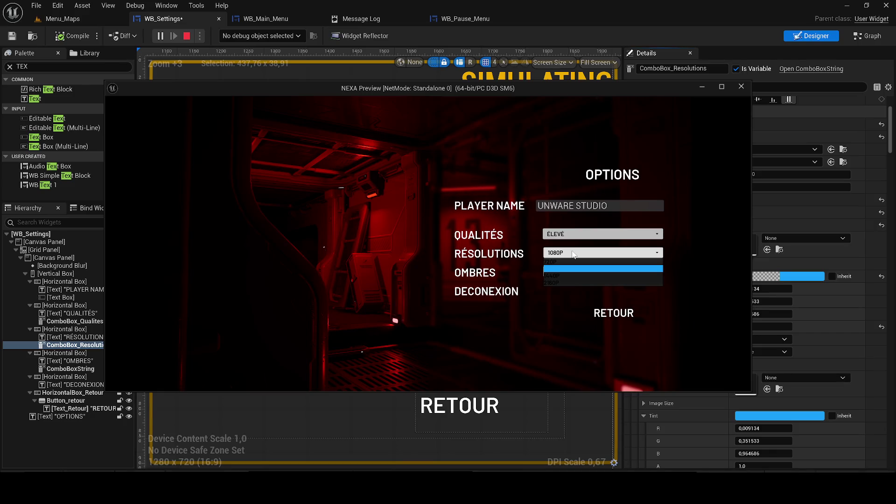
left_click(749, 85)
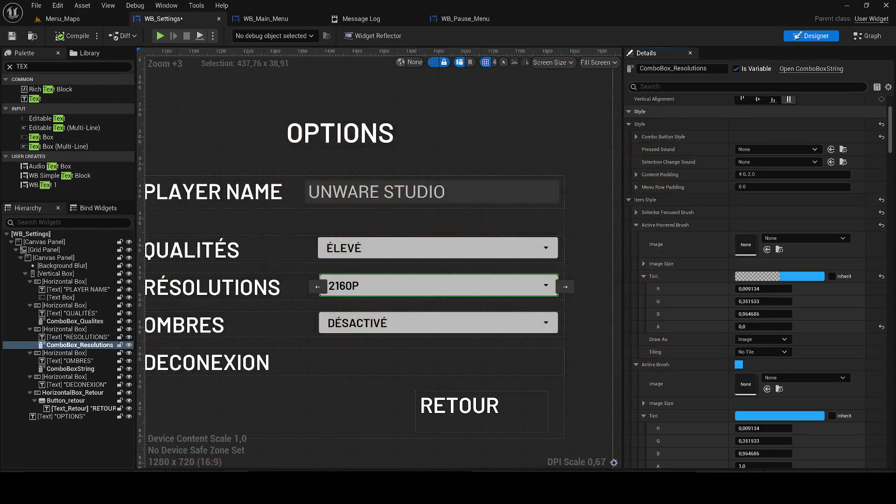
Set the Active Brush Draw As to Border.
scroll(737, 307, "down", 3)
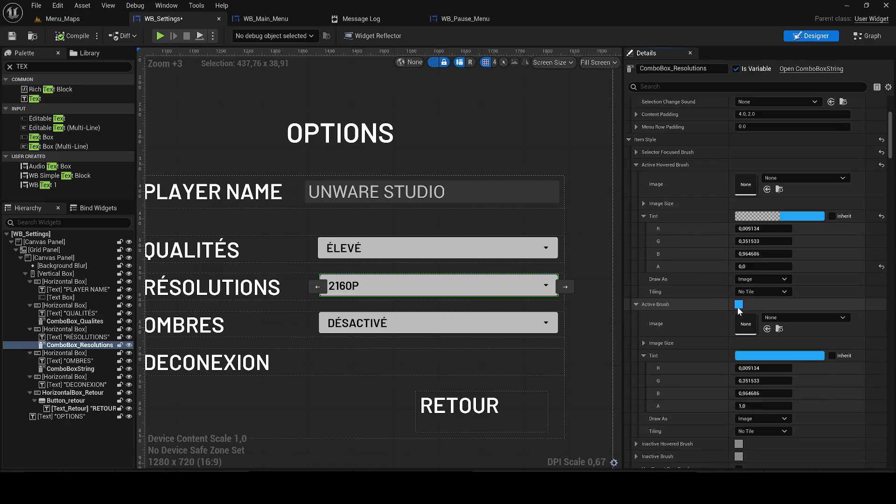
left_click(643, 355)
left_click(644, 343)
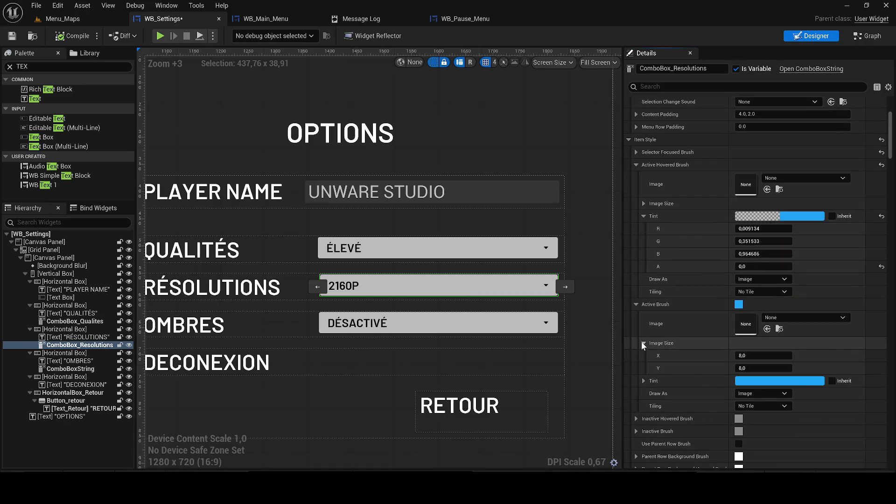
left_click(643, 343)
left_click(760, 371)
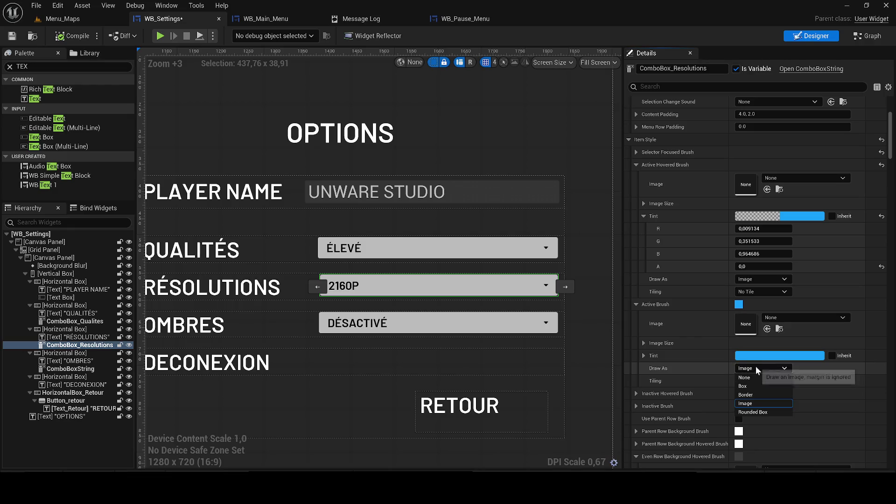
left_click(754, 393)
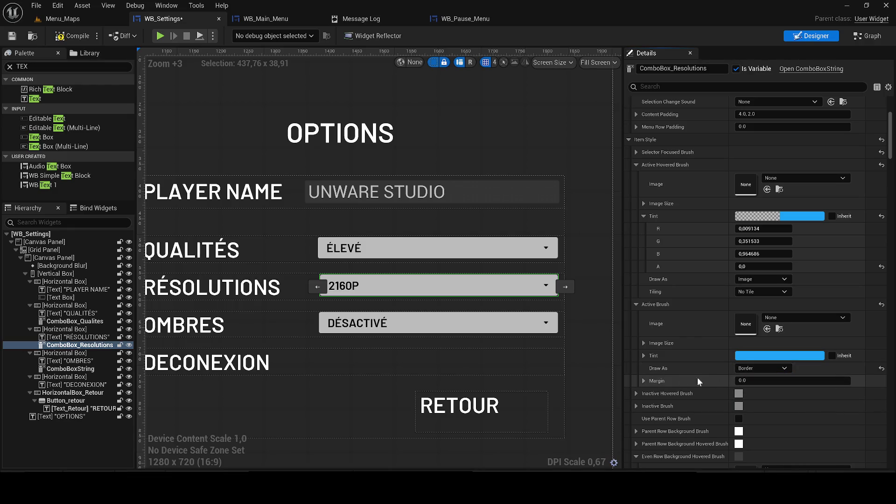
left_click(643, 381)
left_click(646, 380)
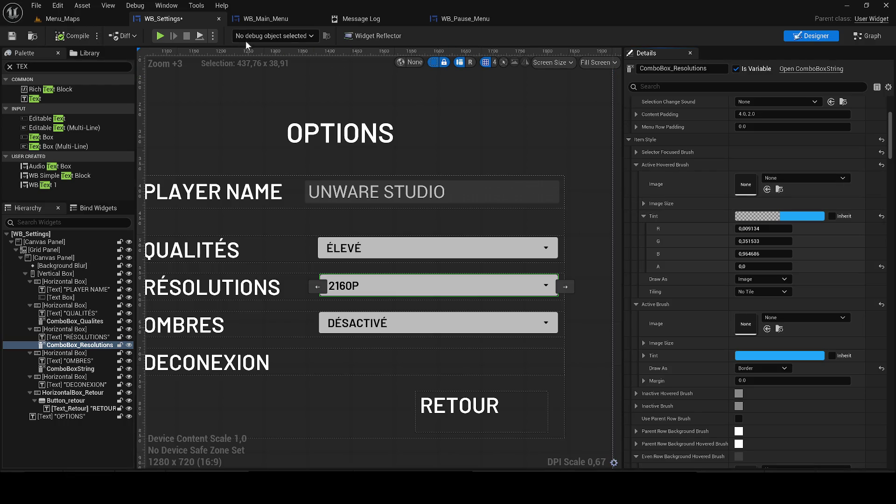
Preview the game, choose 1080P in the resolution dropdown, then stop the preview.
left_click(158, 36)
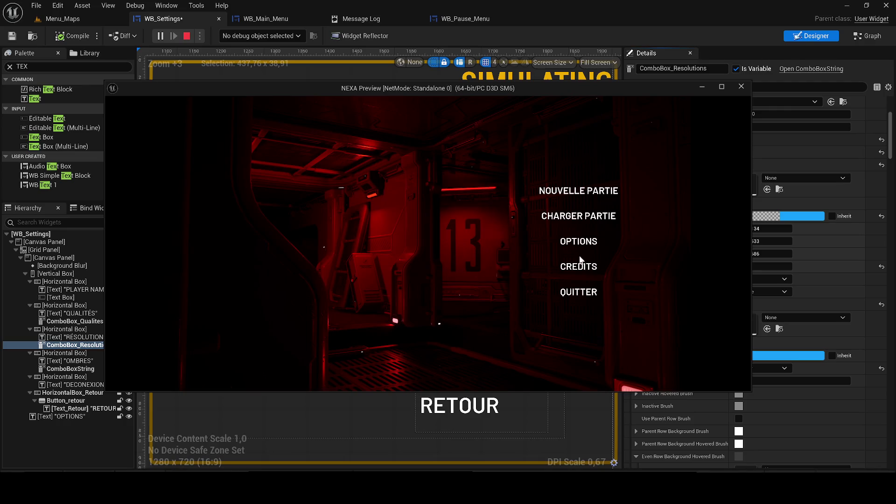
left_click(597, 254)
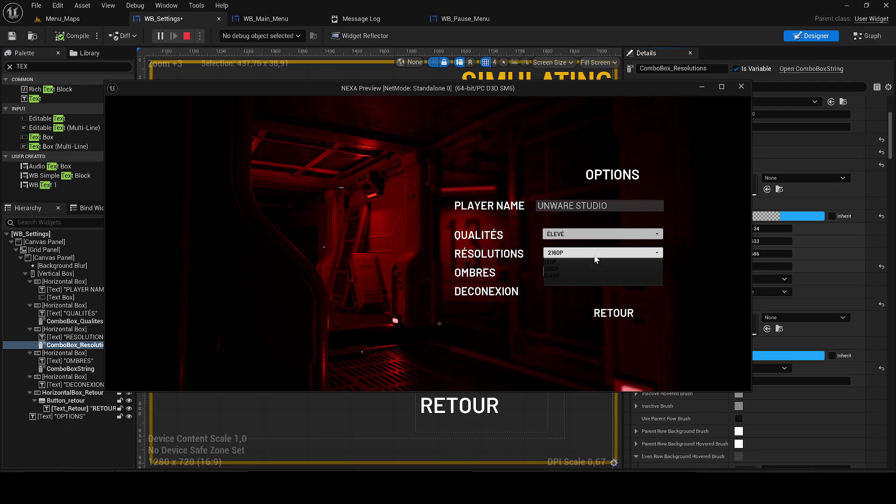
left_click(572, 269)
left_click(580, 254)
left_click(741, 86)
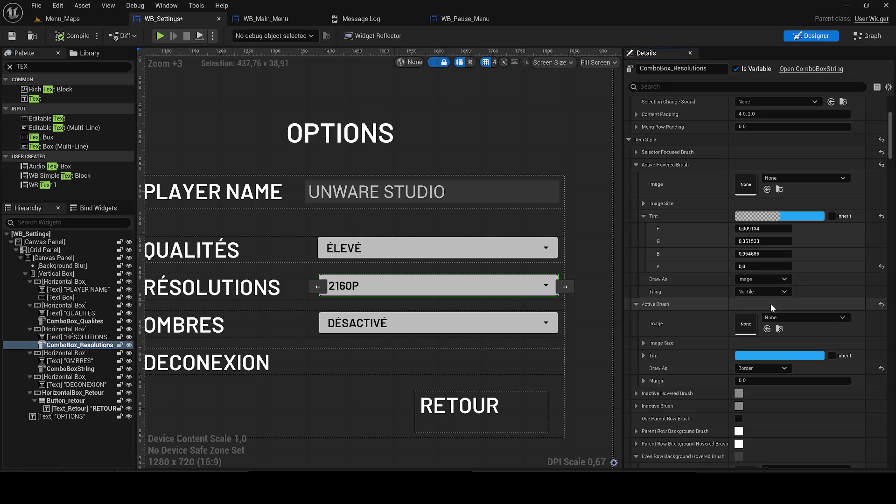
Set the Active Brush tint to white and recheck the dropdown in the preview at 1080P.
left_click(776, 355)
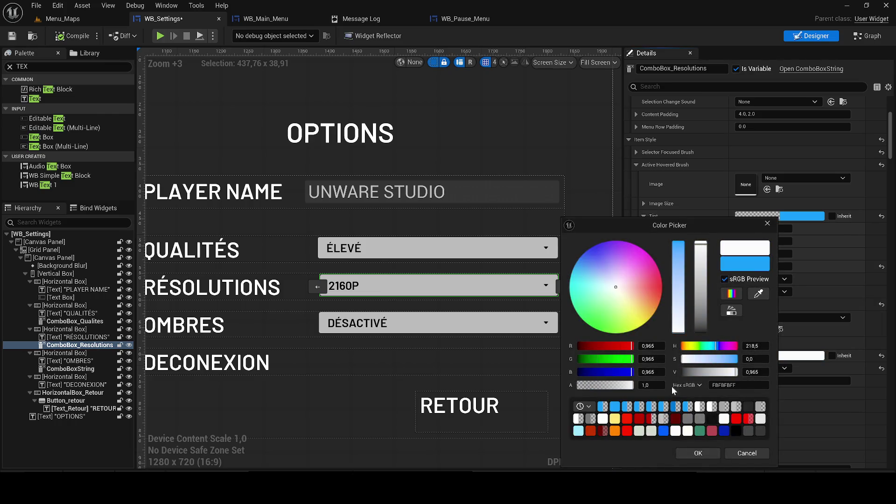
left_click(698, 453)
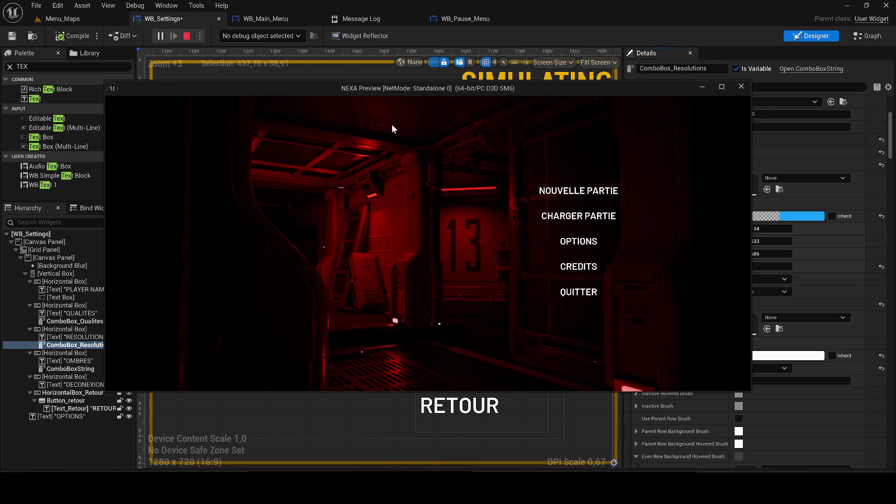
left_click(571, 239)
left_click(575, 253)
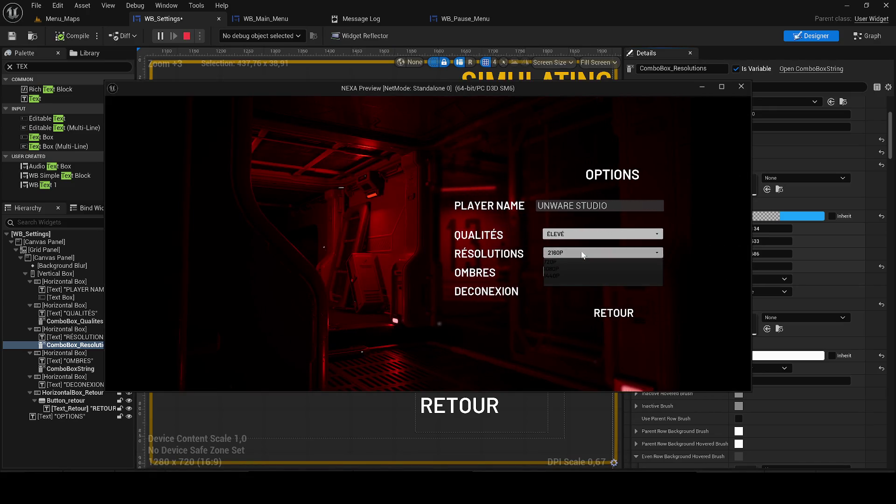
left_click(570, 269)
left_click(573, 254)
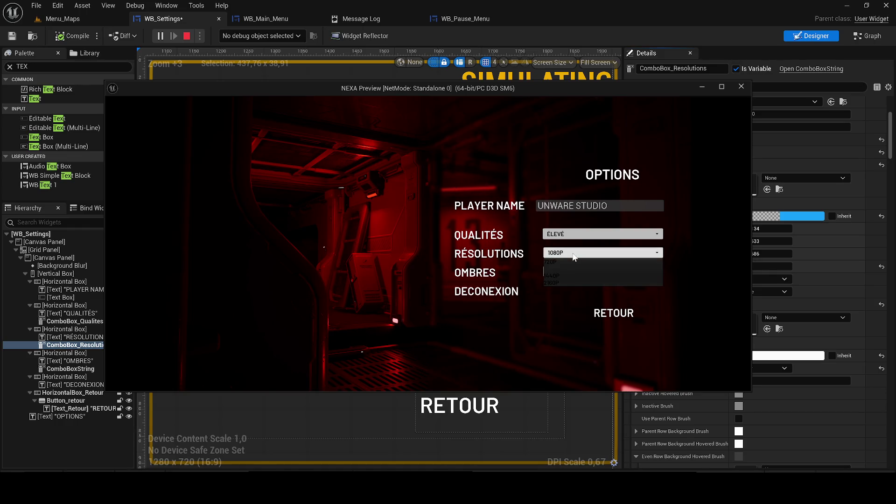
left_click(571, 270)
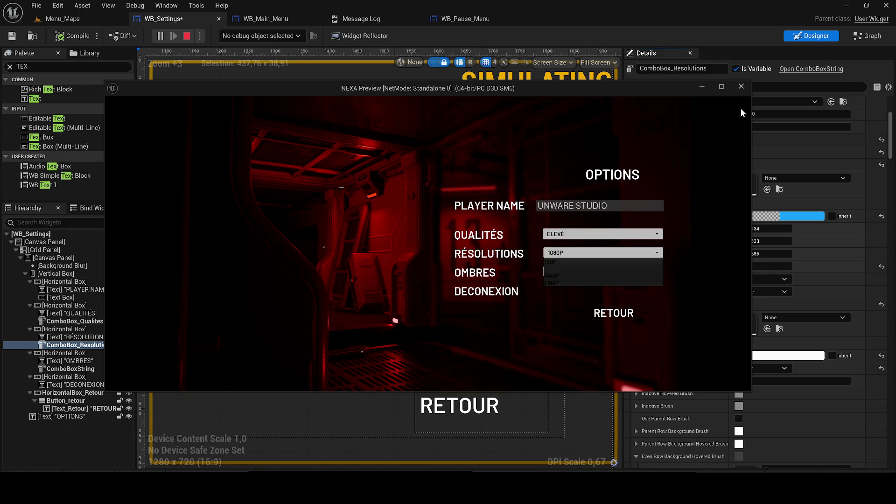
left_click(742, 87)
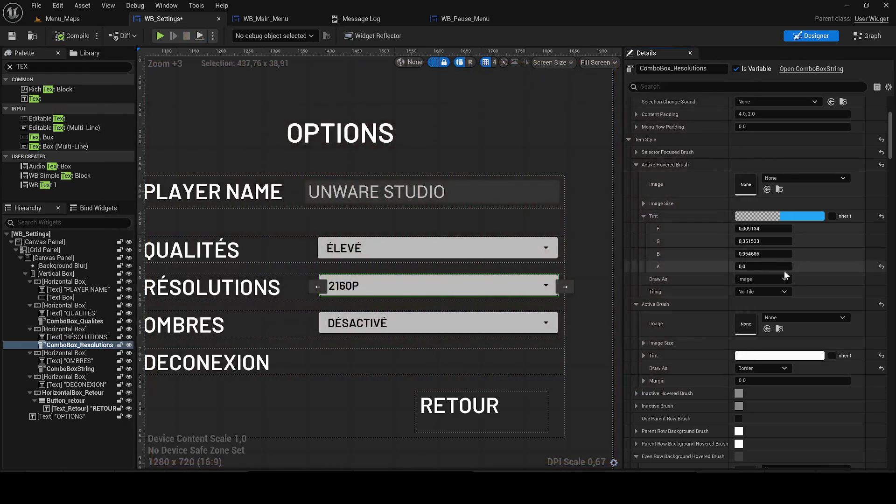
Change the Active Brush's Draw As style.
left_click(792, 215)
left_click(643, 216)
left_click(753, 368)
left_click(751, 377)
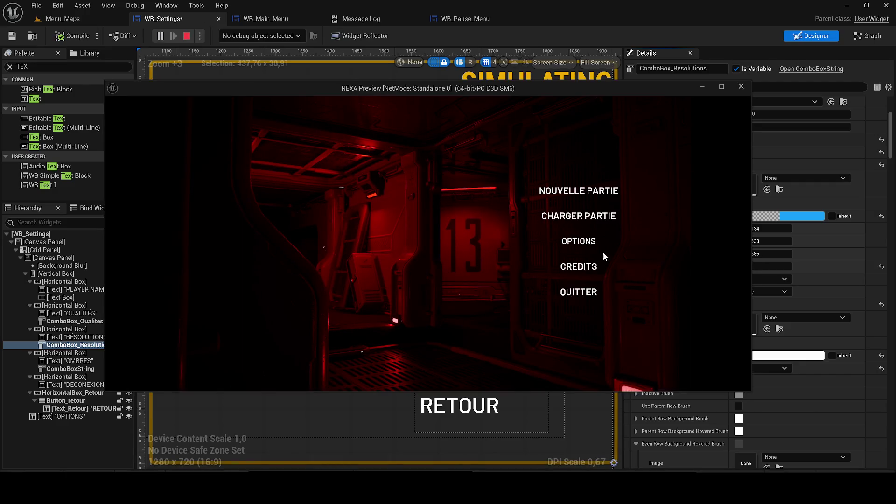
Test the dropdown in the preview by picking 1440P, then close the preview.
left_click(605, 249)
left_click(570, 253)
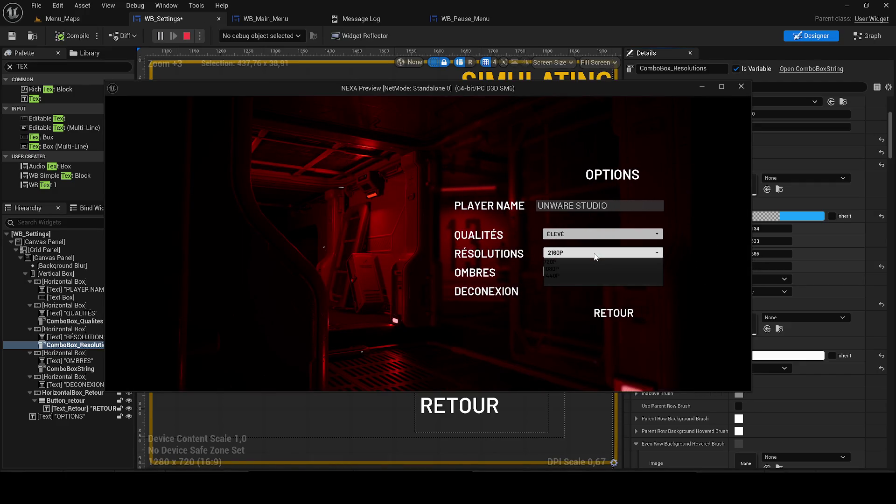
left_click(568, 272)
left_click(566, 253)
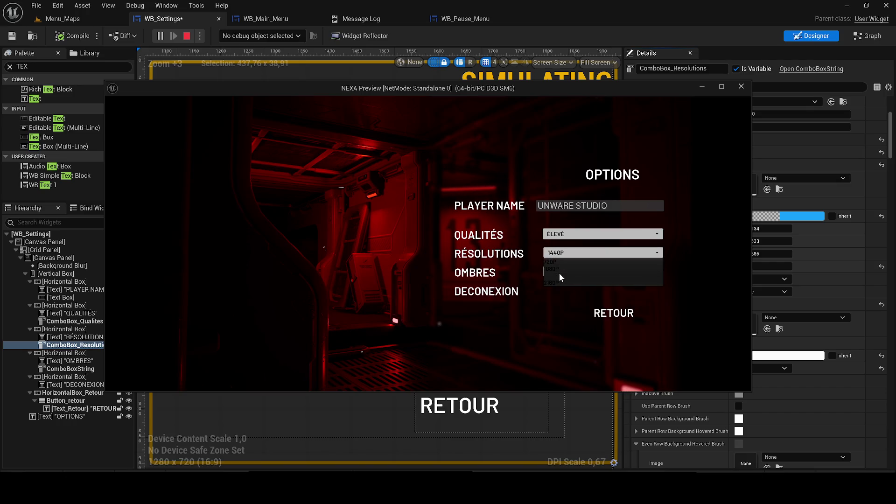
left_click(741, 87)
left_click(741, 87)
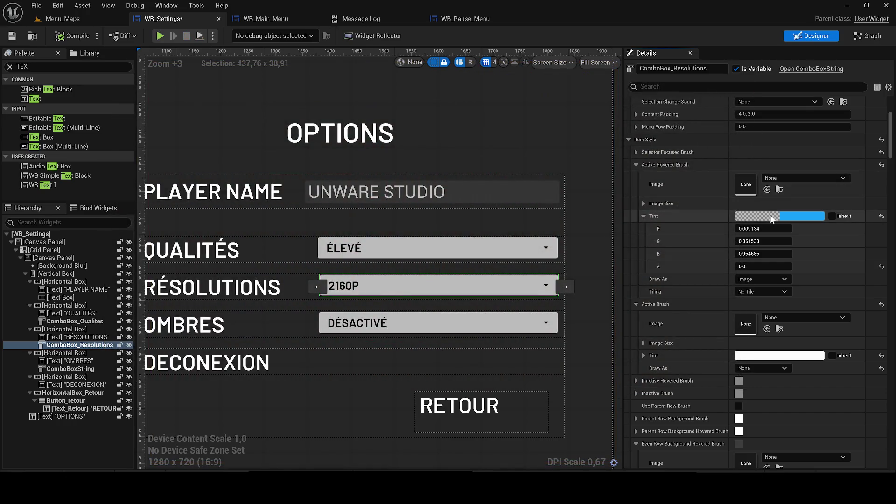
Set the Active Hovered Brush tint to near-white with alpha 1.0.
left_click(770, 216)
left_click(753, 292)
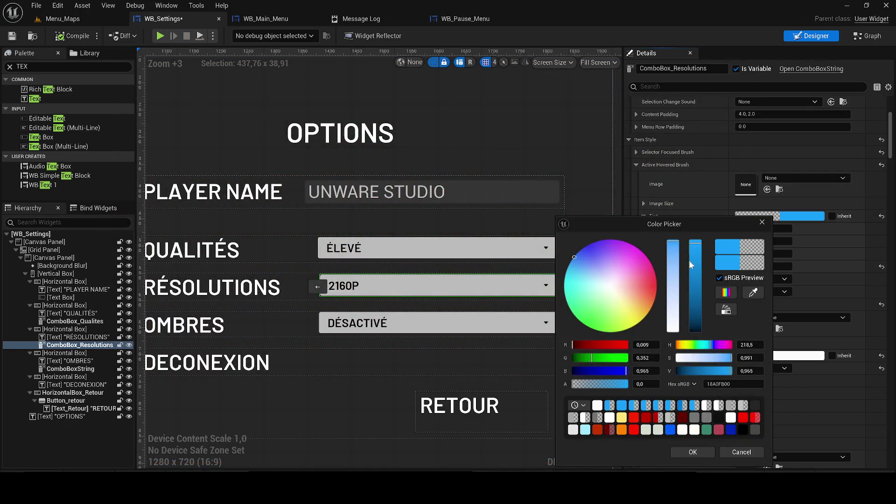
left_click(625, 390)
left_click(686, 451)
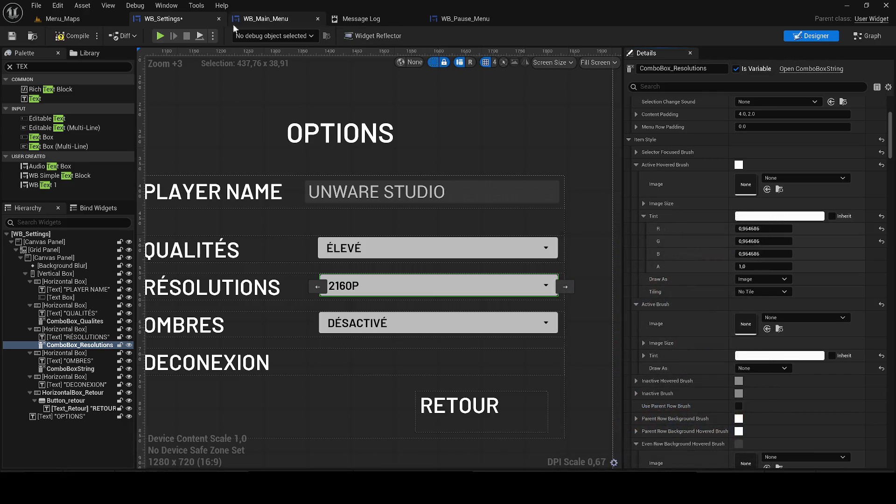
Preview the game, pick 1440P in Options, check the highlight, and close the preview.
left_click(160, 36)
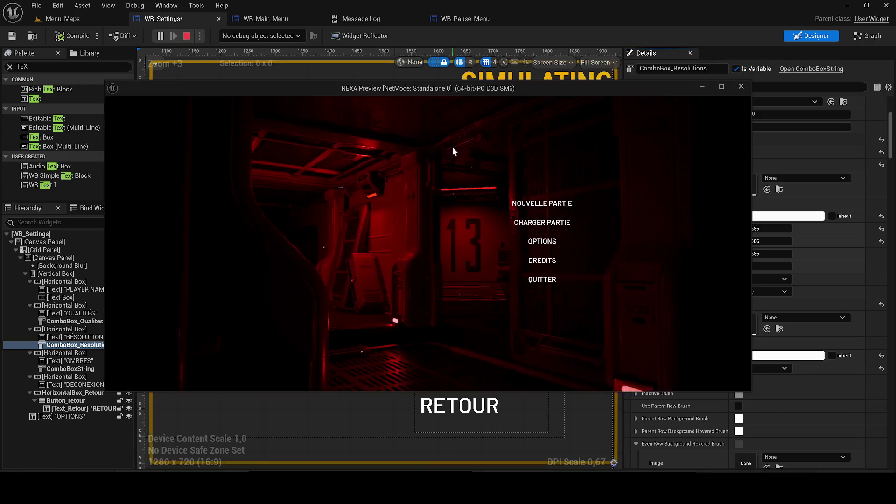
left_click(562, 240)
left_click(568, 254)
left_click(569, 271)
left_click(573, 254)
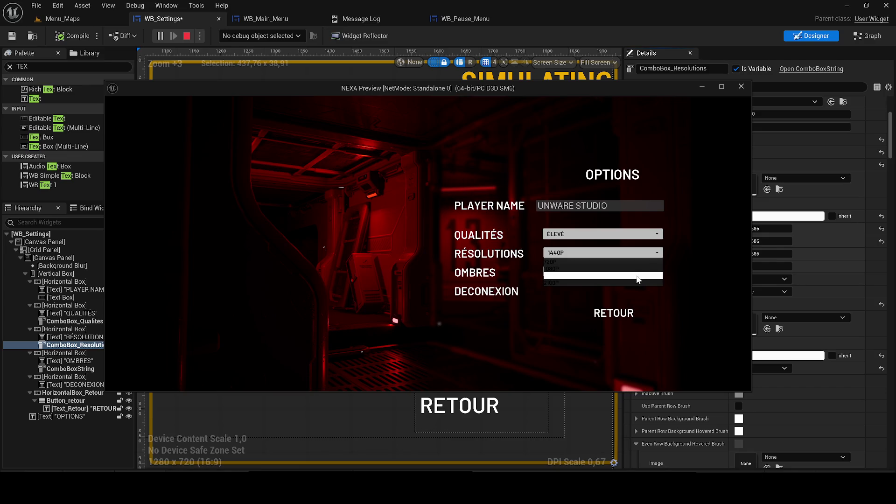
left_click(745, 86)
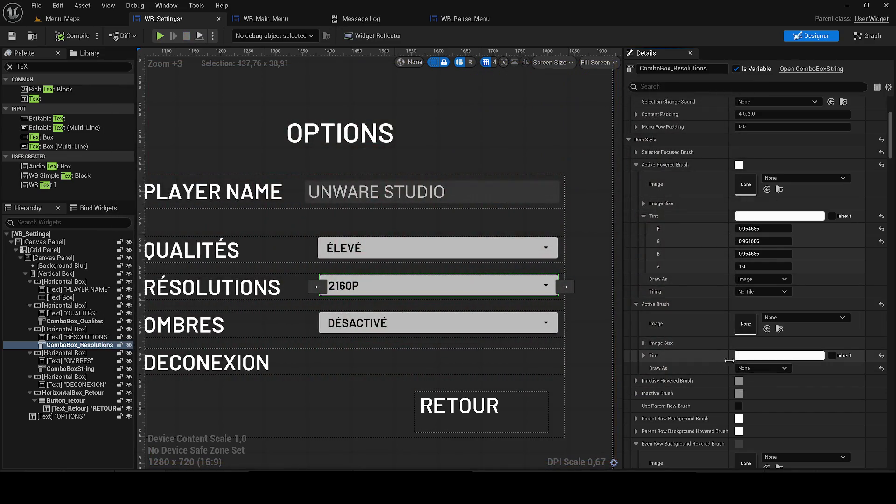
Draw the Active Brush as a Rounded Box with all four corner radii set to 15.
left_click(745, 368)
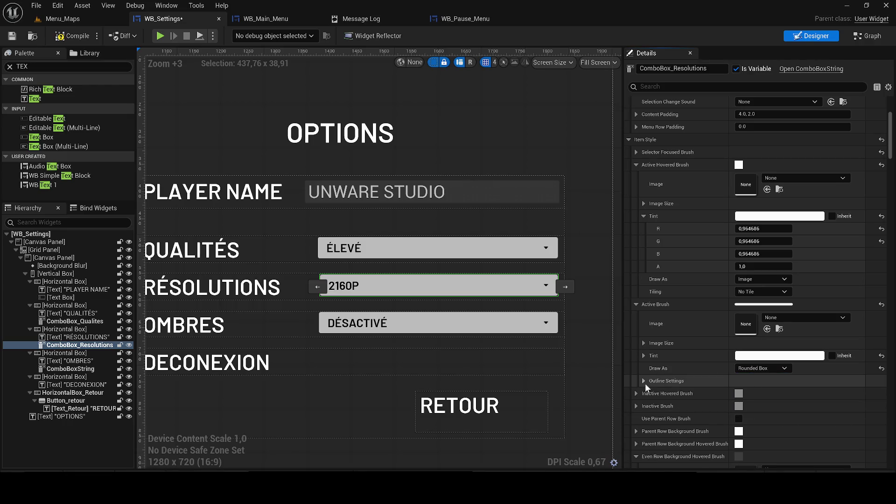
left_click(644, 381)
left_click(750, 394)
type("15")
left_click(793, 394)
type("15")
key("Tab")
type("15")
key("Tab")
type("15")
Set the Active Brush outline colour to white at full opacity.
left_click(790, 407)
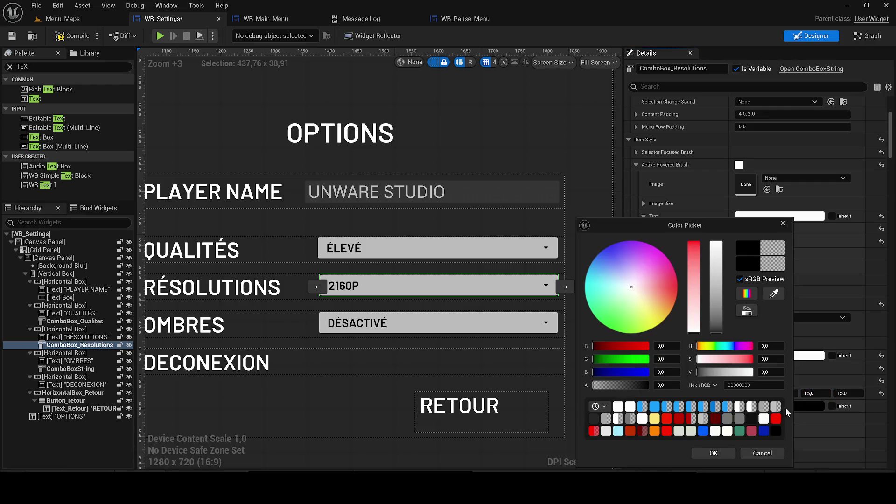
left_click(716, 243)
left_click_drag(637, 389, 649, 386)
left_click(713, 453)
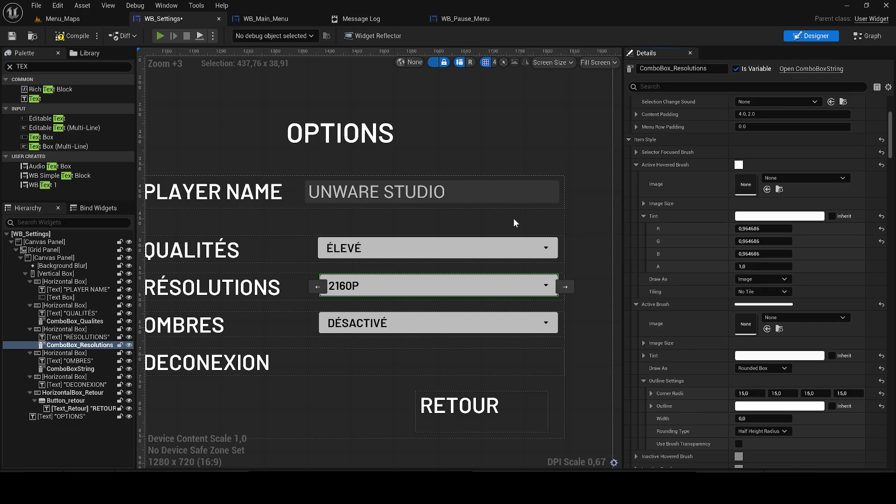
Preview with Alt+P, pick 720P in the resolution dropdown, then close the preview.
key("alt+p")
left_click(566, 243)
left_click(573, 253)
left_click(564, 262)
left_click(575, 253)
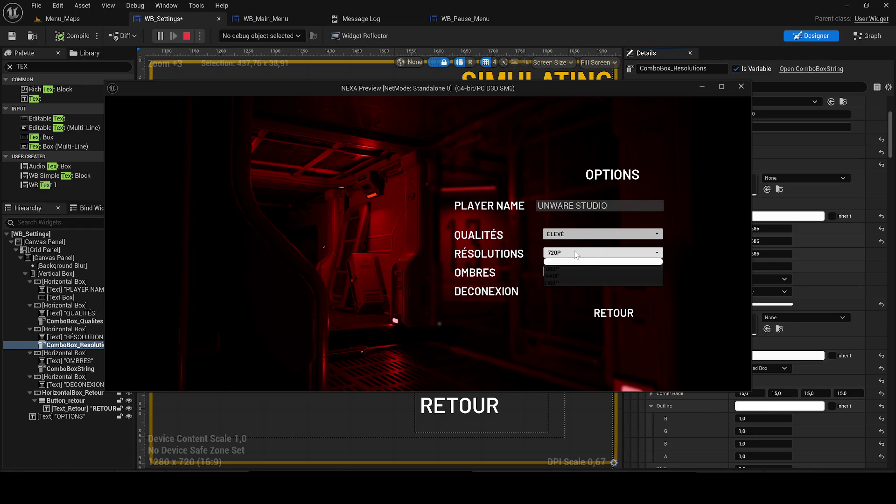
left_click(573, 263)
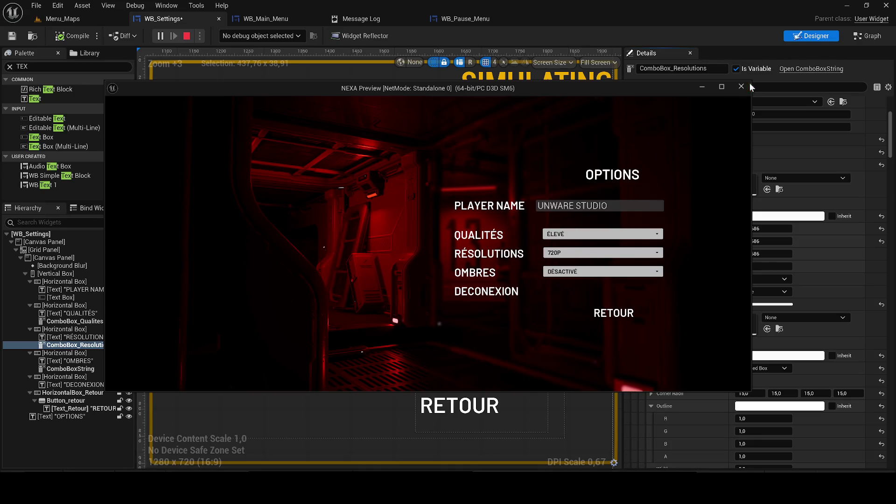
left_click(741, 86)
Draw the Active Hovered Brush as a Rounded Box and make its tint nearly transparent.
scroll(733, 360, "down", 3)
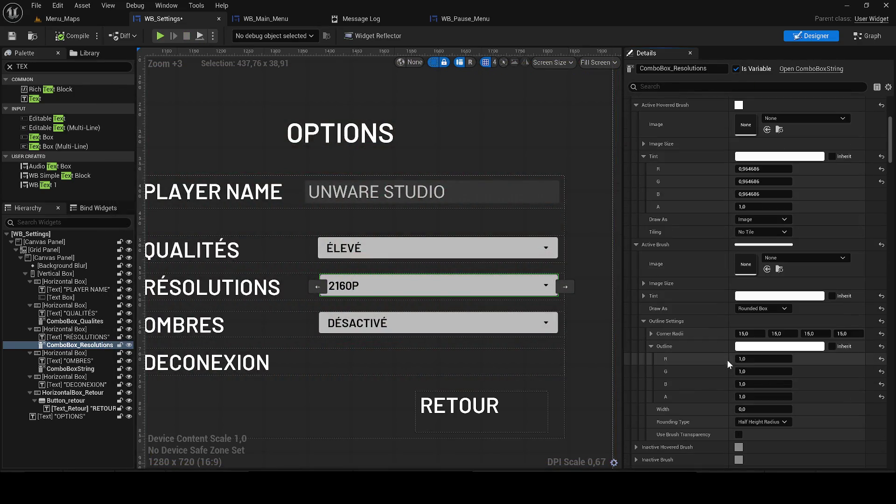
left_click(651, 346)
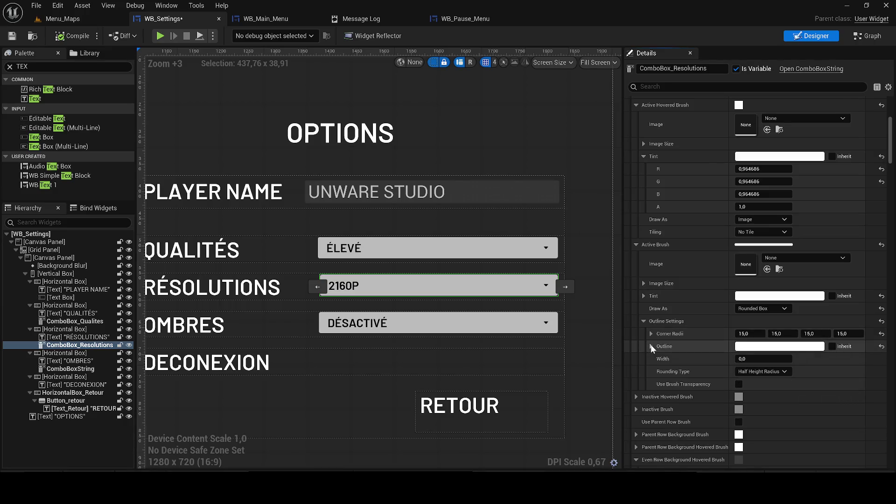
left_click(756, 232)
left_click(754, 219)
left_click(747, 237)
left_click(753, 222)
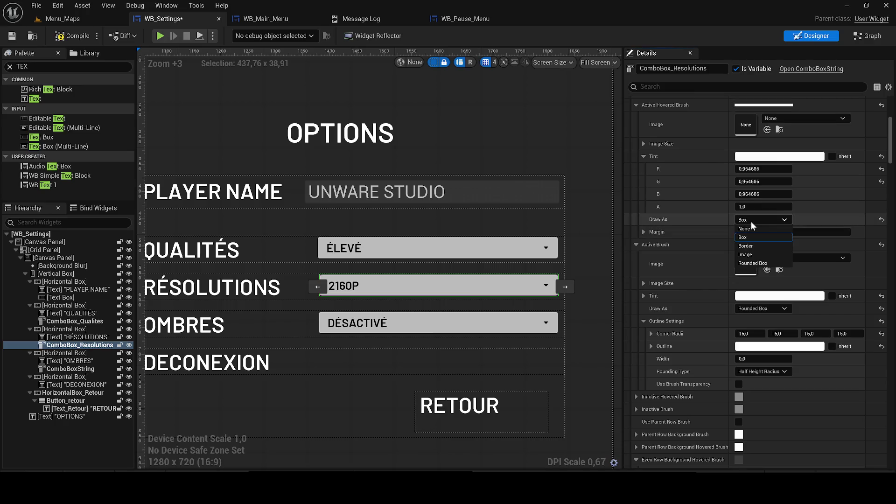
left_click(753, 263)
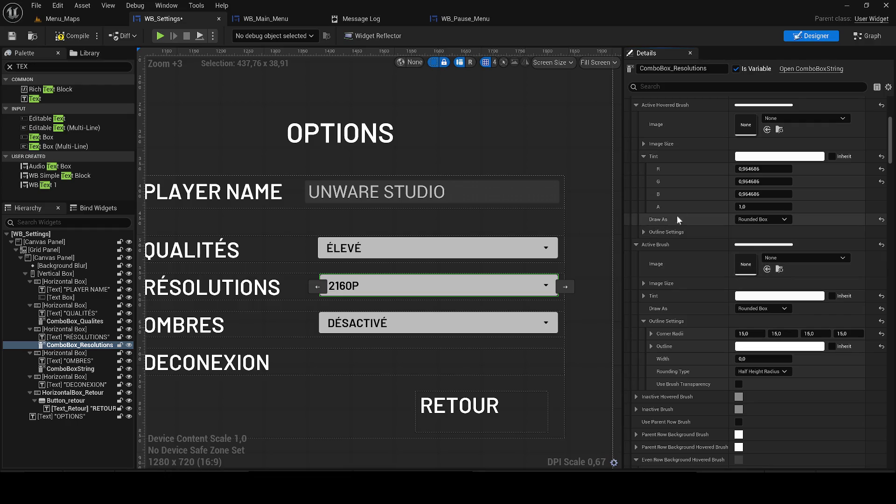
left_click(779, 157)
left_click_drag(605, 322, 558, 322)
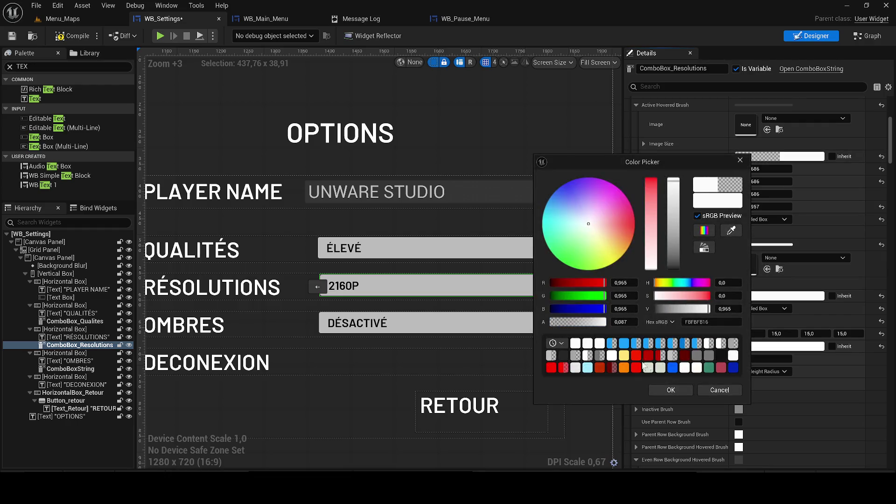
left_click(482, 272)
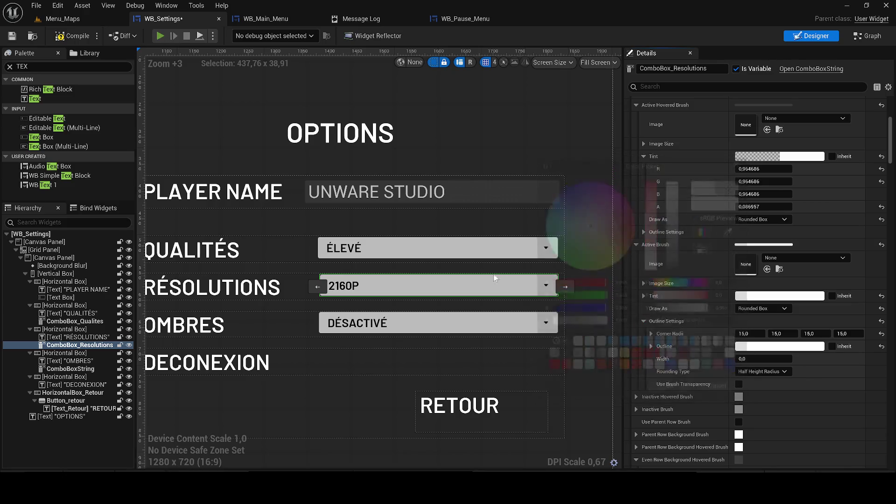
Run the game preview and check the resolution dropdown's current active-row styling.
key("alt+p")
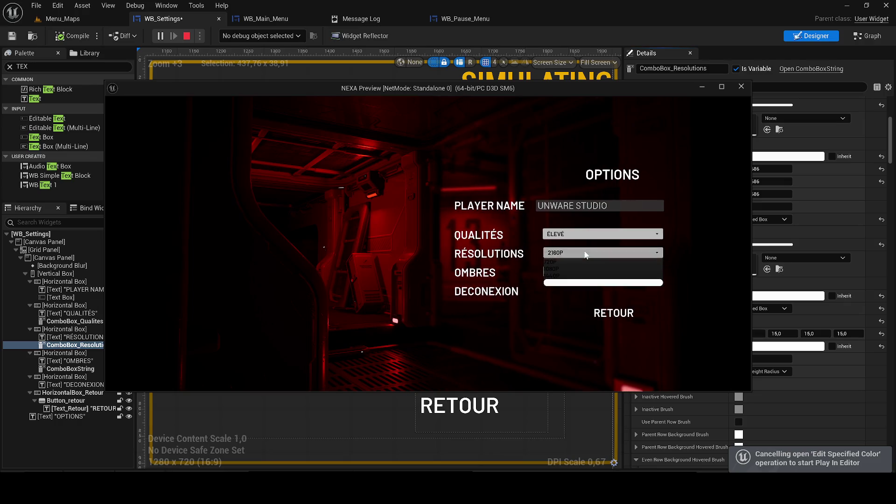
left_click(573, 254)
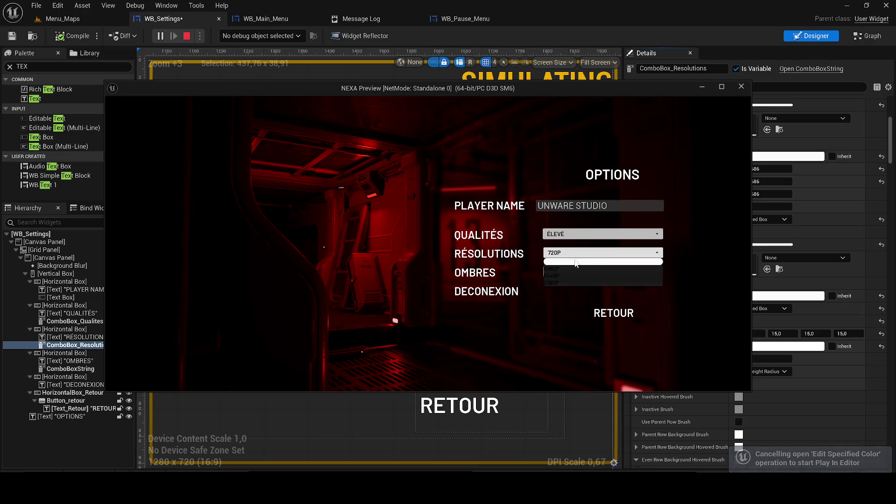
left_click(565, 264)
left_click(563, 255)
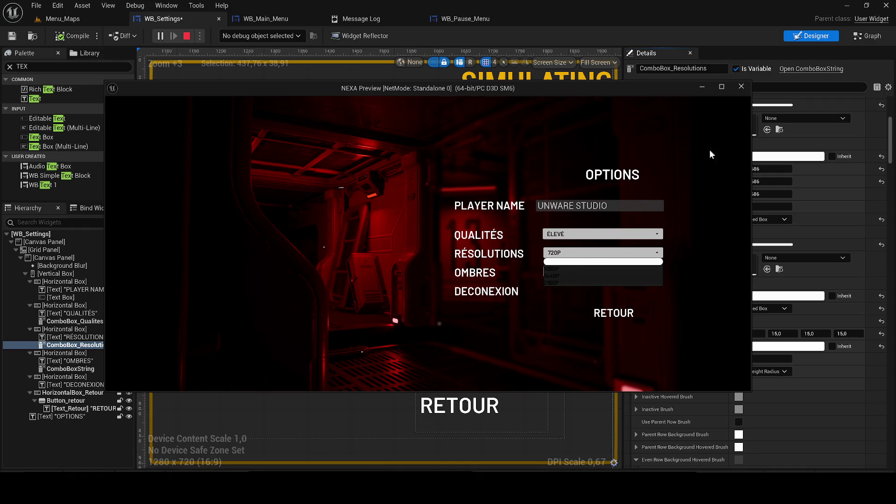
left_click(741, 87)
Lower the Active Brush tint alpha and retest the resolution list in the preview.
left_click(788, 296)
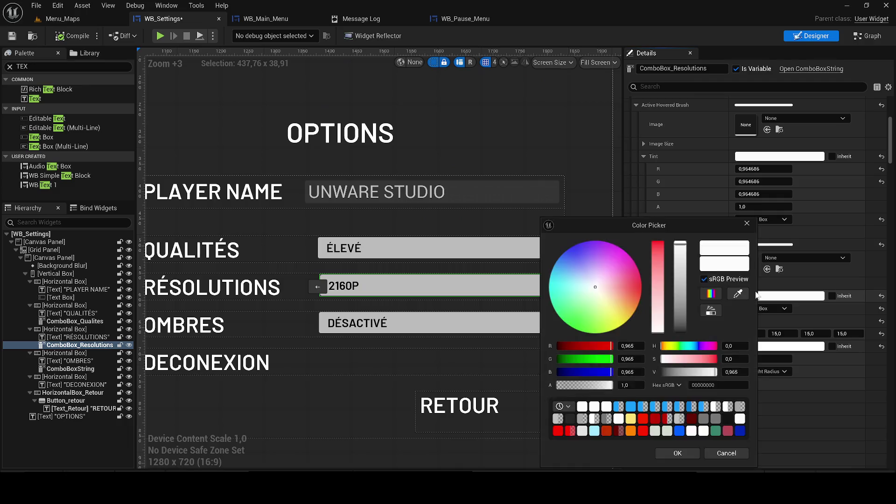
left_click(677, 452)
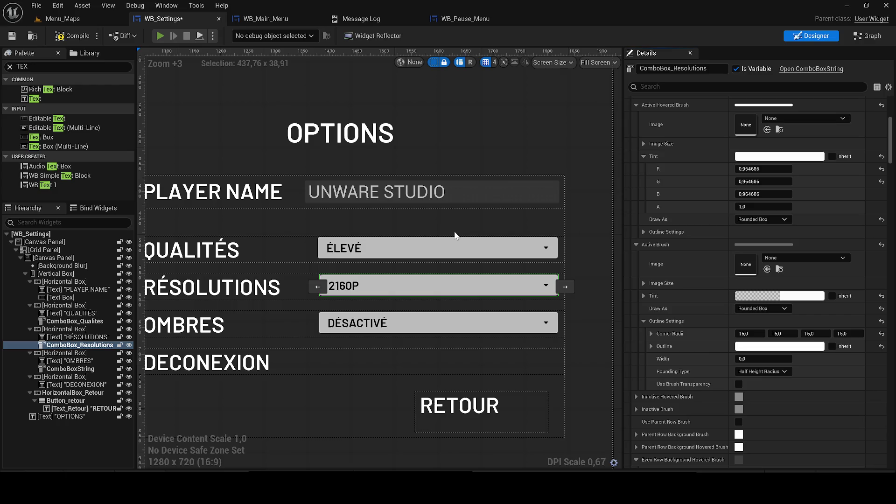
key("alt+p")
left_click(583, 238)
left_click(587, 252)
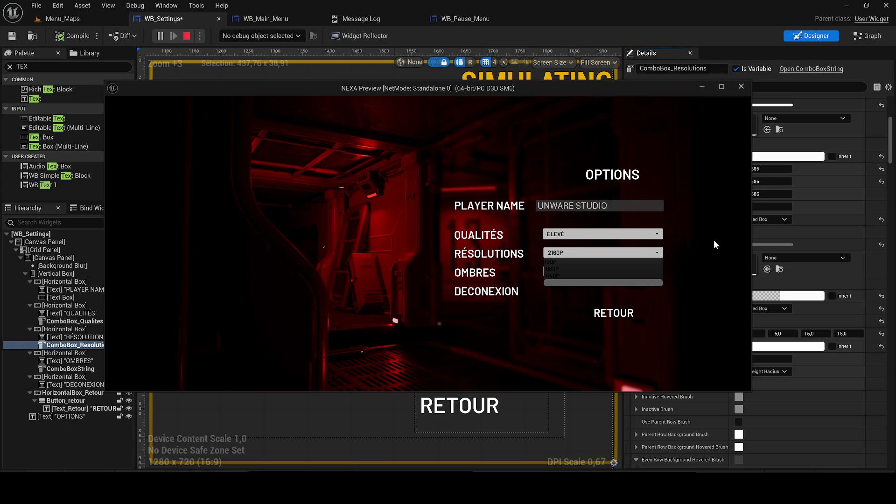
key("Escape")
key("Escape")
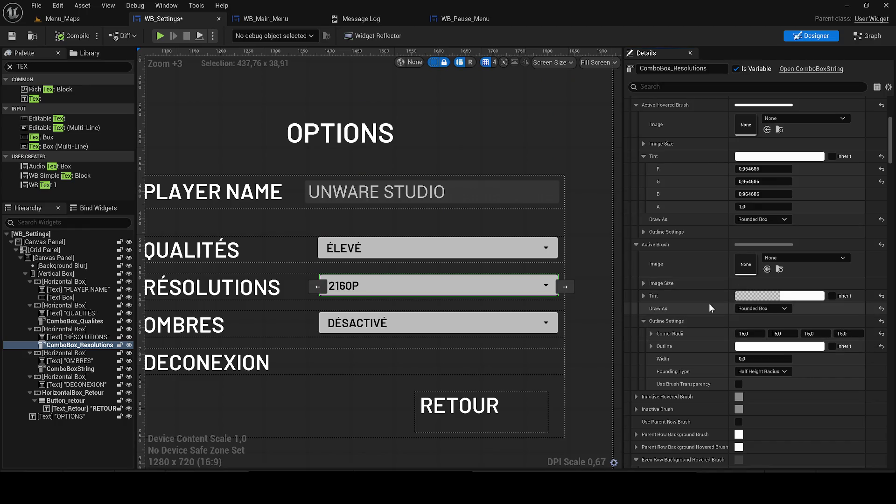
Enable Use Brush Transparency for the active row and verify the dropdown in the preview.
left_click(739, 385)
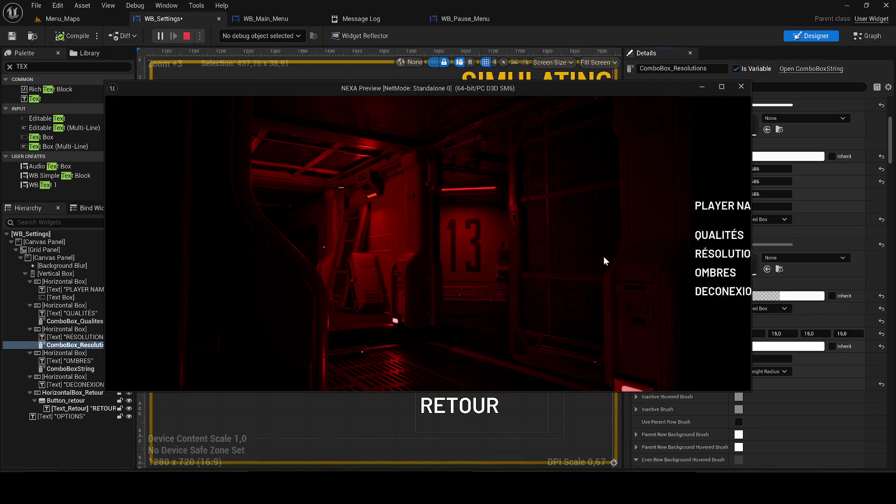
left_click(616, 260)
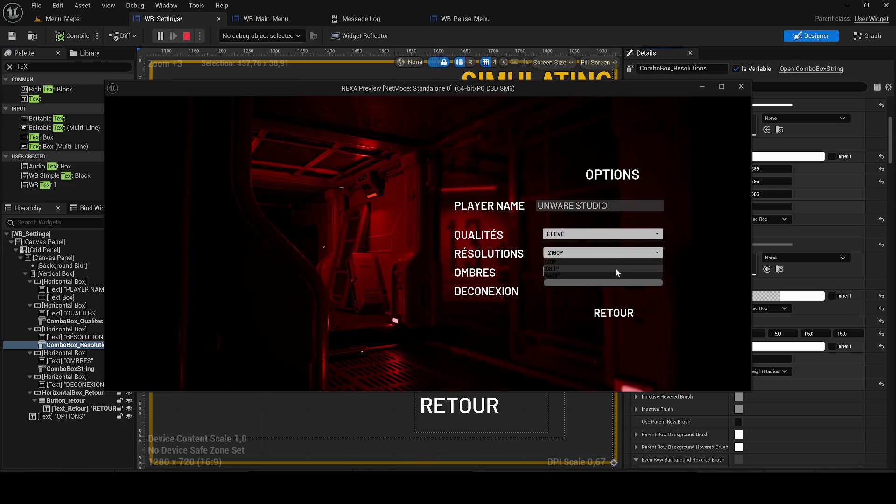
left_click(600, 252)
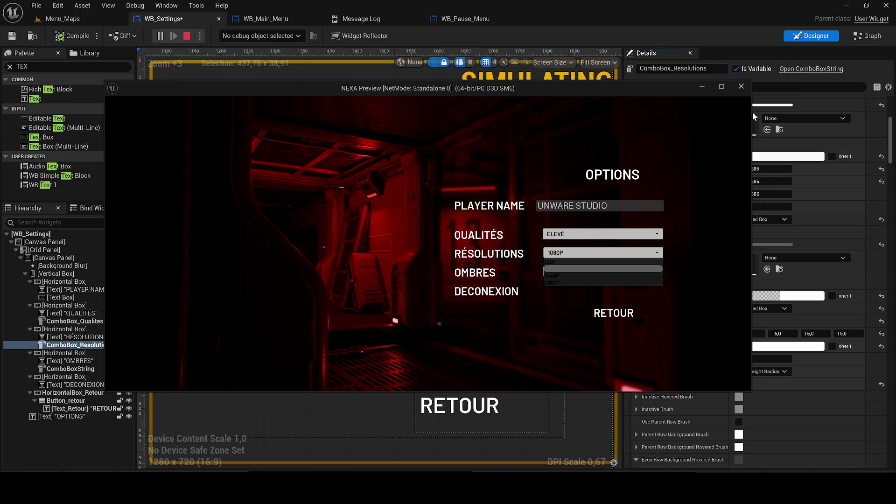
left_click(741, 86)
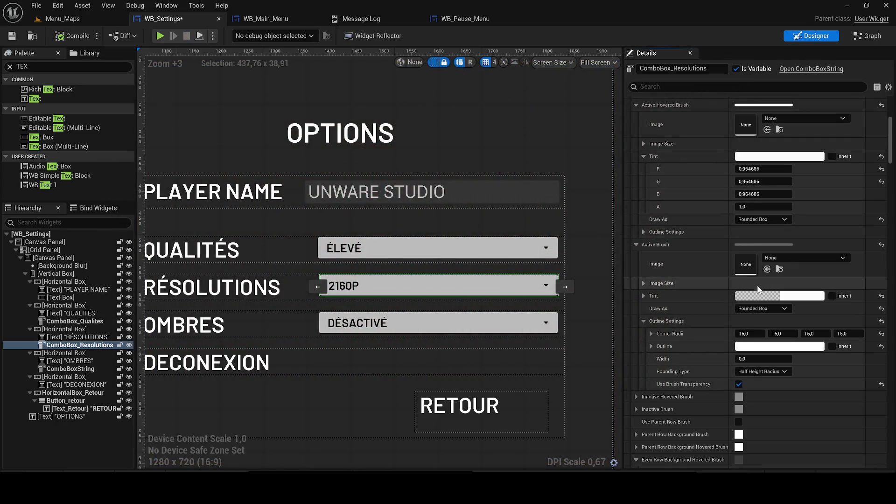
left_click(759, 333)
type("0")
key("Tab")
type("0")
key("Tab")
type("0")
key("Tab")
type("0")
key("Return")
type("30")
key("shift+Tab")
type("30")
key("shift+Tab")
key("shift+Tab")
type("30")
left_click(781, 334)
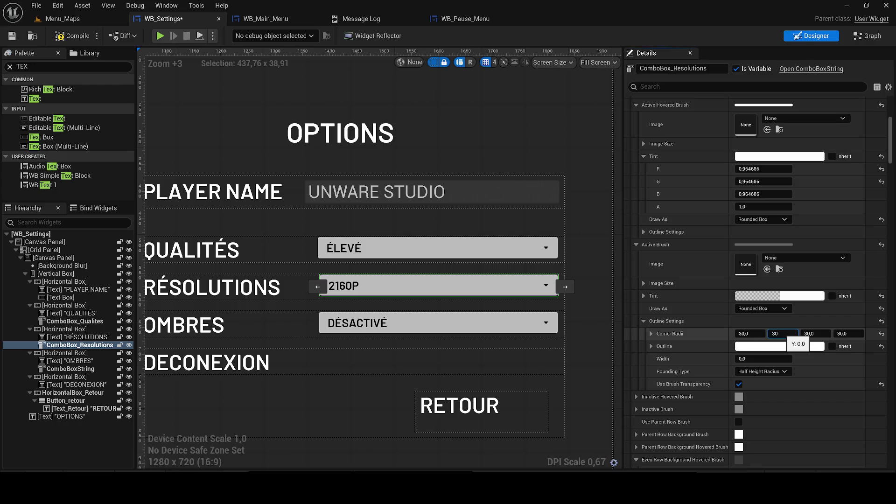
left_click(764, 358)
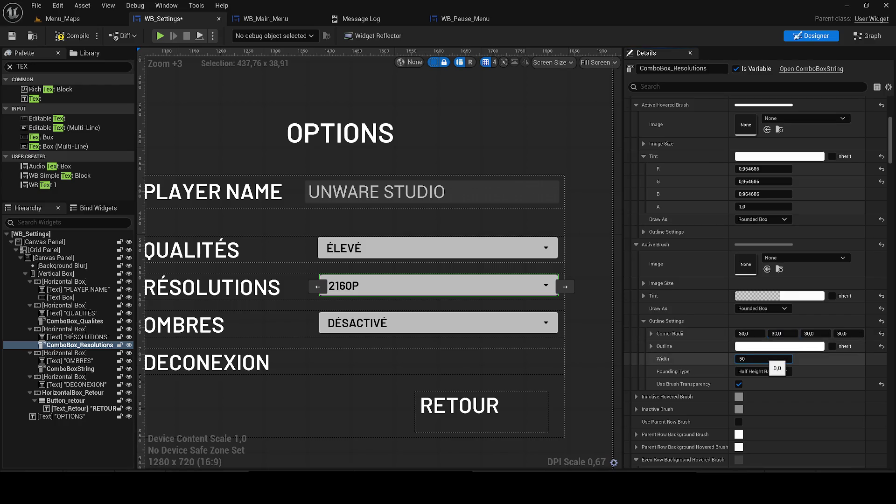
key("Return")
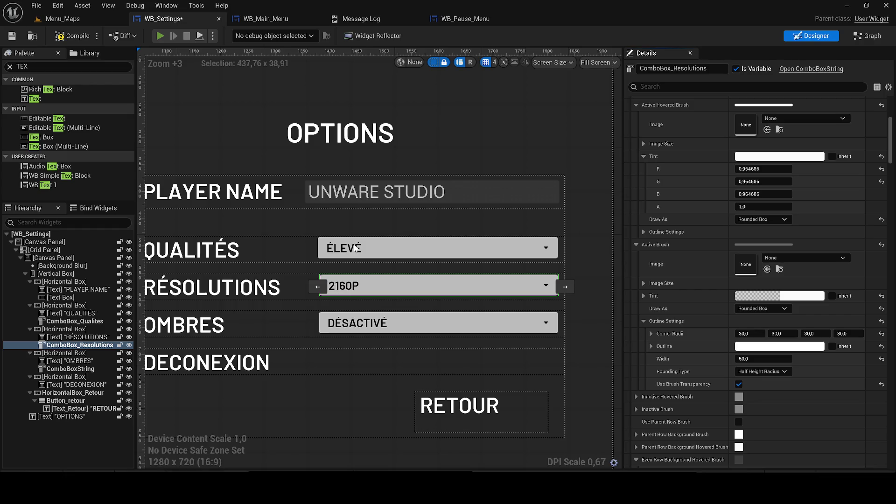
key("alt+p")
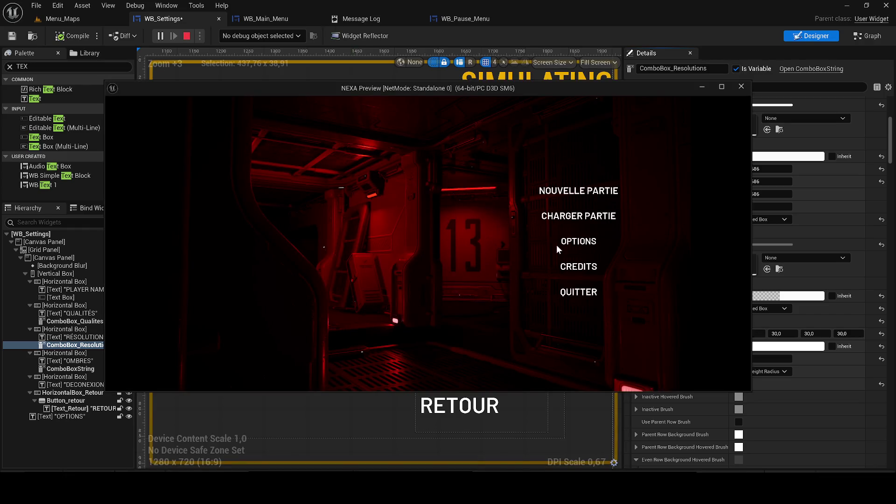
left_click(557, 245)
left_click(591, 254)
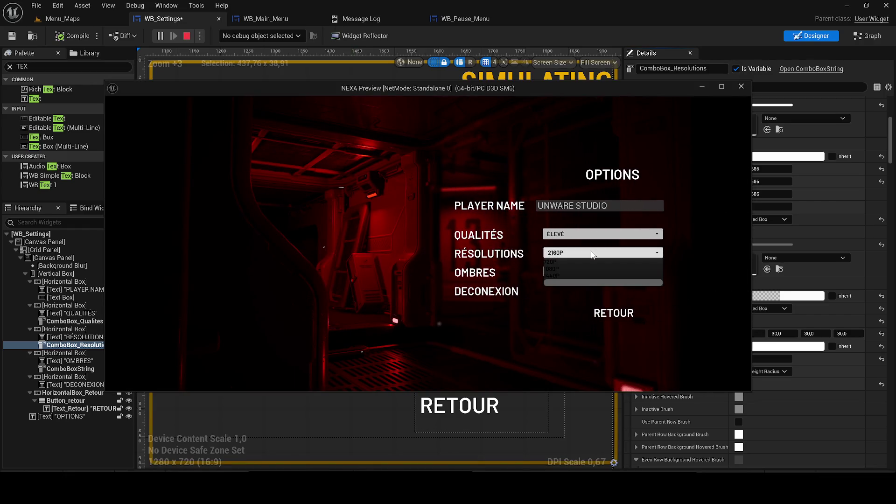
left_click(568, 262)
left_click(568, 256)
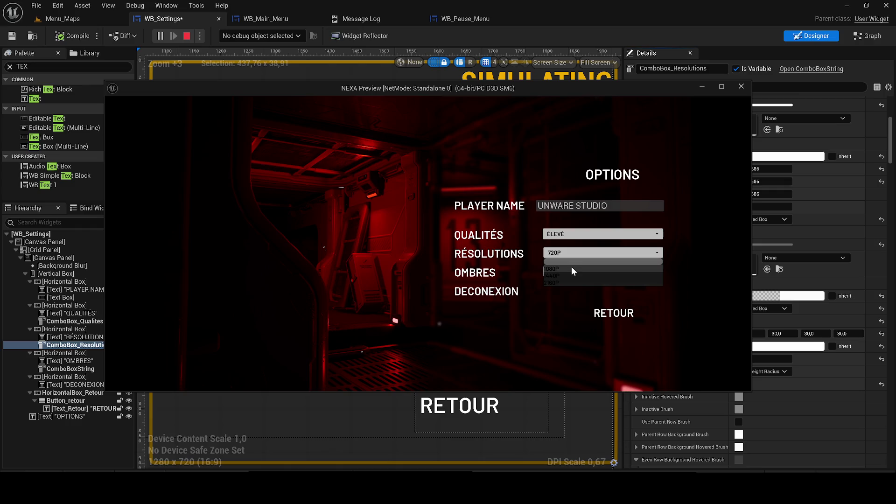
key("Escape")
key("Escape")
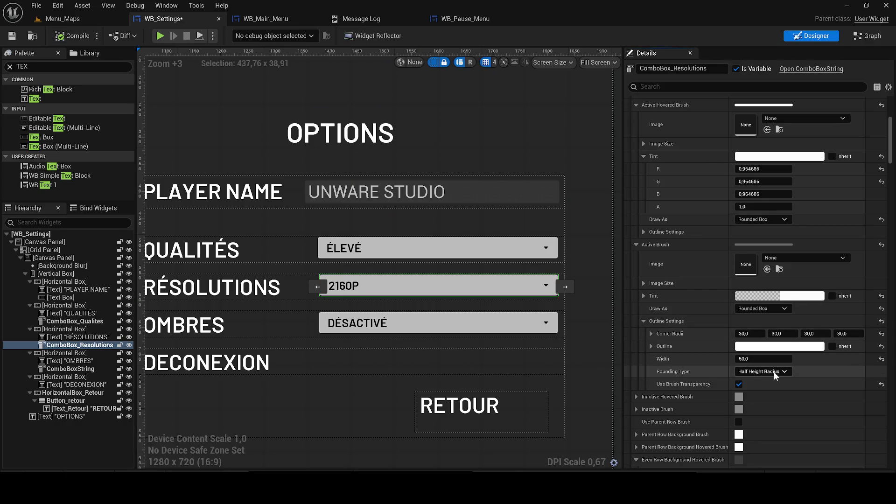
Set the Inactive Hovered Brush and Inactive Brush tint alphas to 0 in Item Style.
left_click(636, 397)
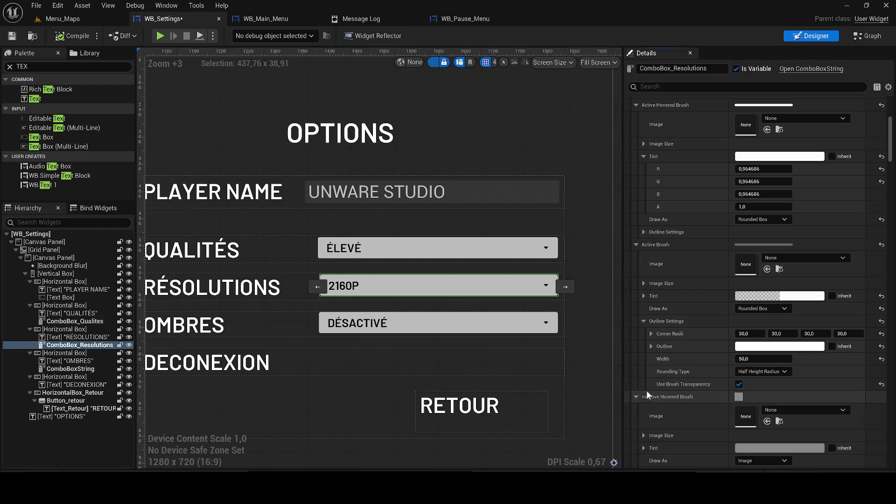
scroll(700, 382, "down", 2)
left_click(751, 387)
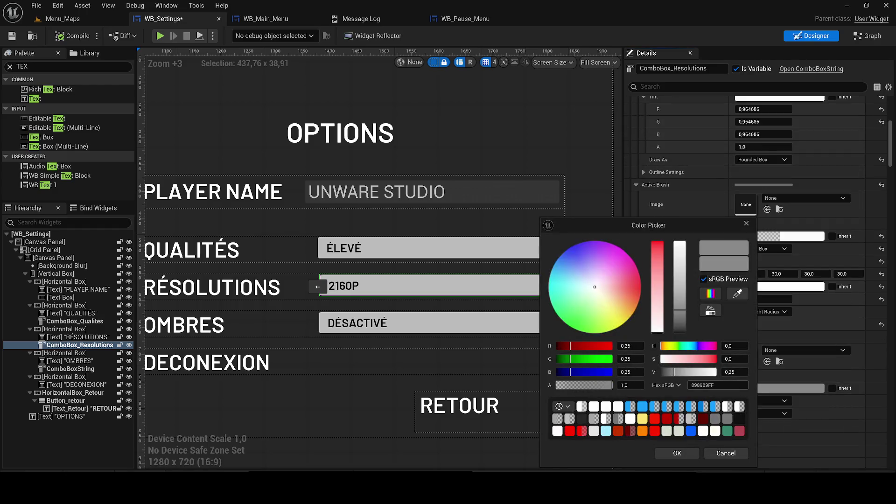
left_click_drag(601, 387, 545, 388)
left_click(676, 454)
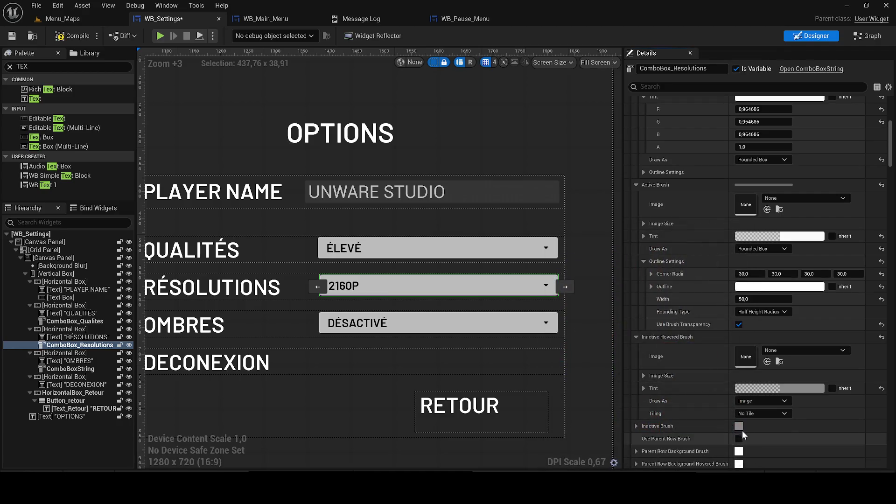
scroll(709, 415, "down", 2)
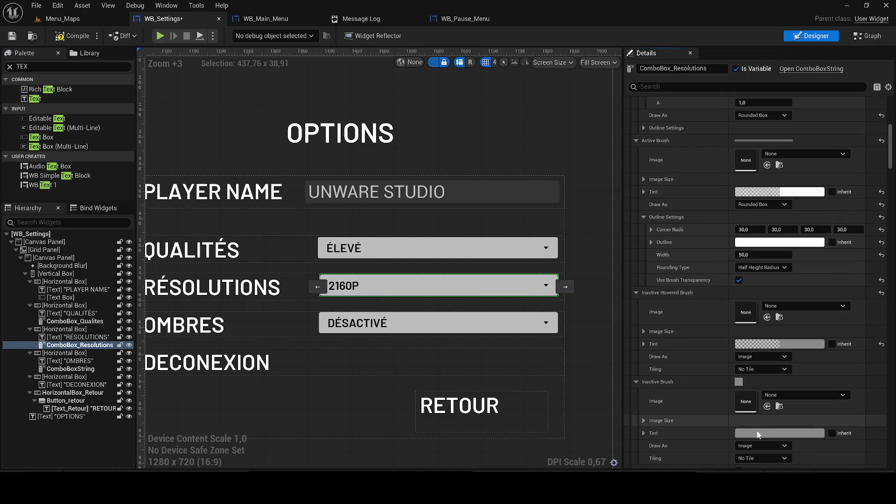
left_click(766, 433)
left_click_drag(604, 385, 546, 385)
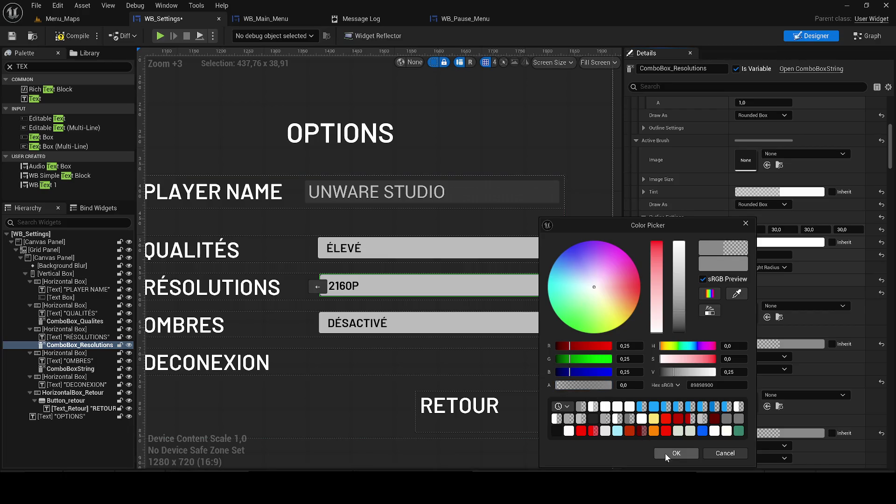
left_click(675, 453)
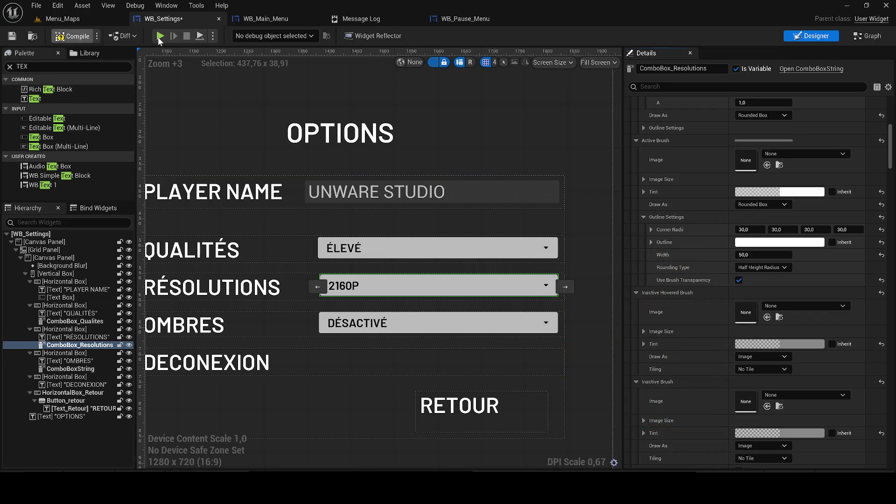
Preview the game, switch the resolution to 720P, and check the transparent inactive rows.
left_click(159, 37)
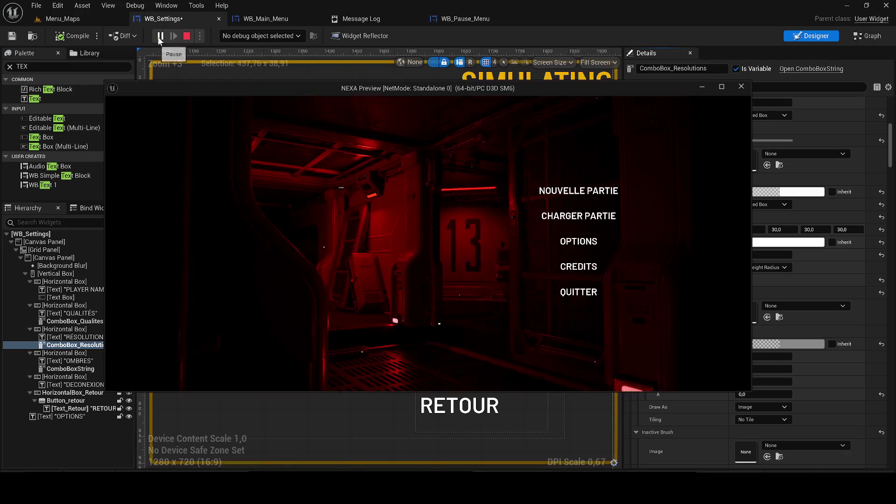
left_click(564, 242)
left_click(564, 252)
left_click(576, 259)
left_click(567, 252)
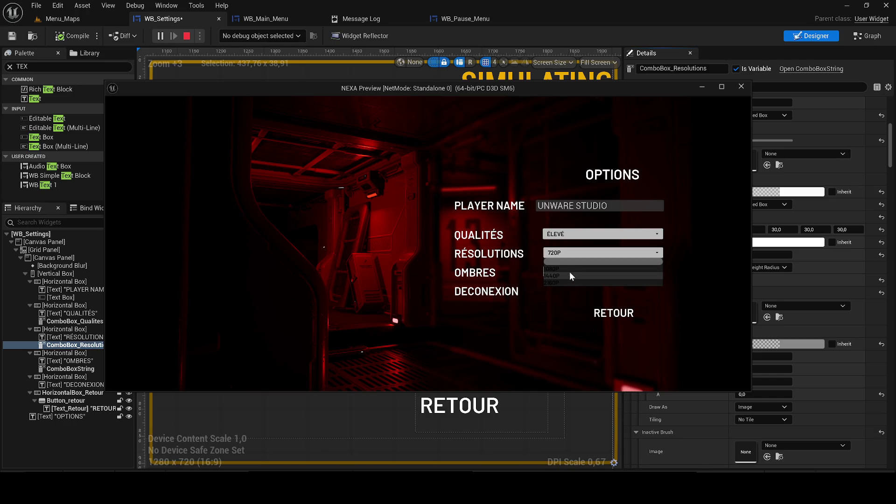
left_click(743, 89)
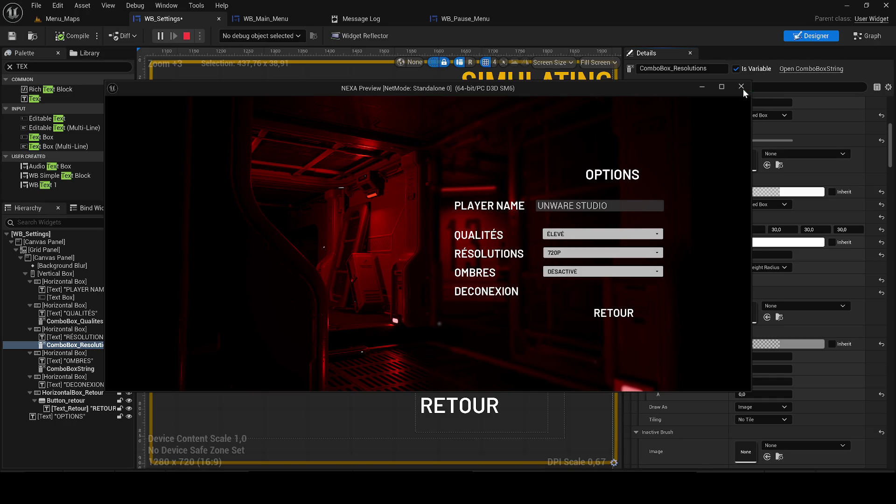
left_click(742, 89)
left_click_drag(890, 163, 879, 85)
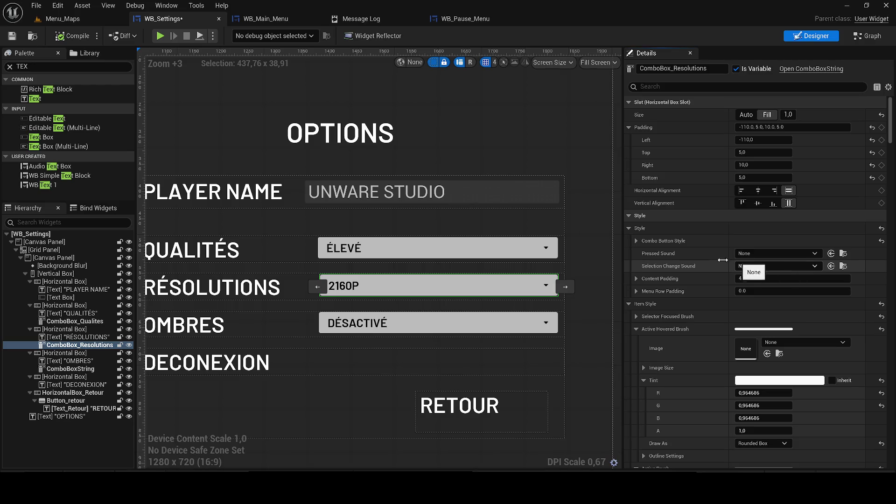
Expand Combo Button Style and inspect the down arrow image tint, leaving it unchanged.
left_click(636, 241)
left_click(645, 290)
left_click(644, 291)
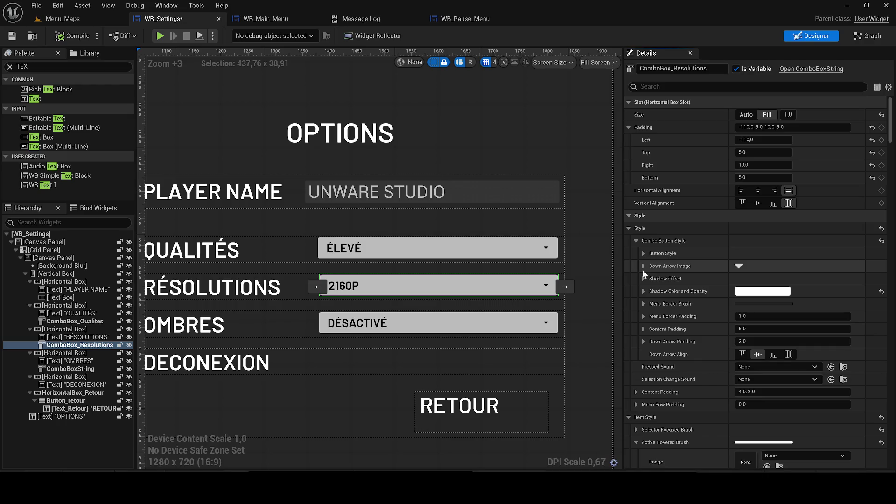
left_click(642, 267)
scroll(558, 282, "up", 3)
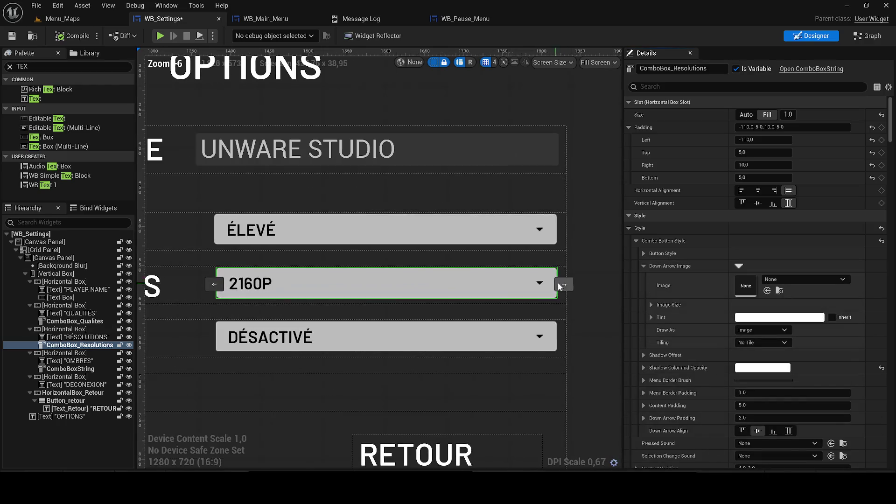
left_click(751, 317)
left_click(757, 226)
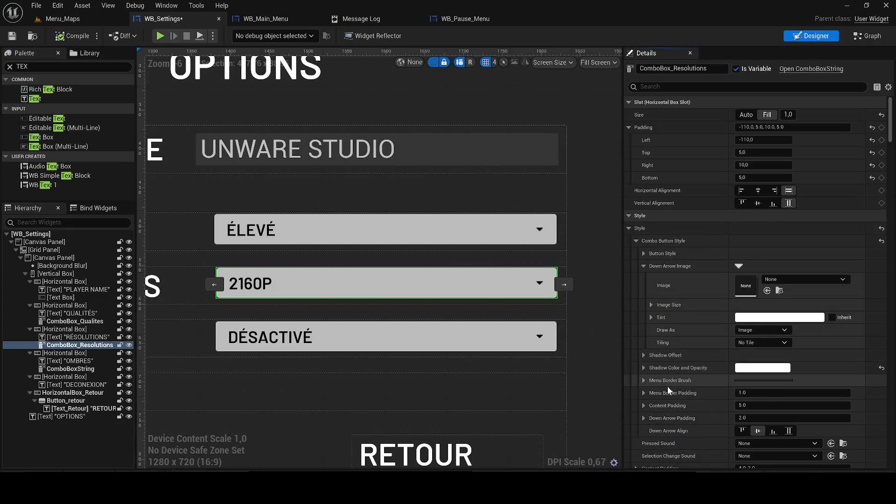
left_click(642, 264)
Set the Button Style's Disabled Foreground colour to pure white (FFFFFF).
left_click(642, 254)
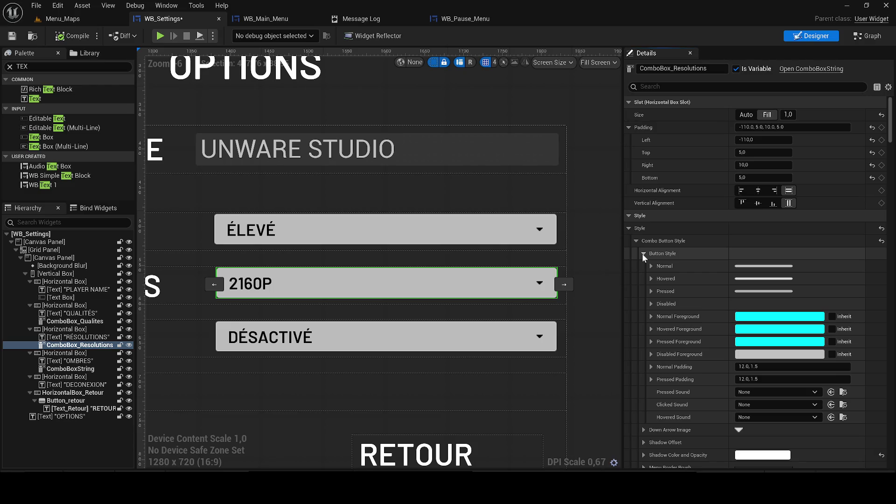
left_click(779, 354)
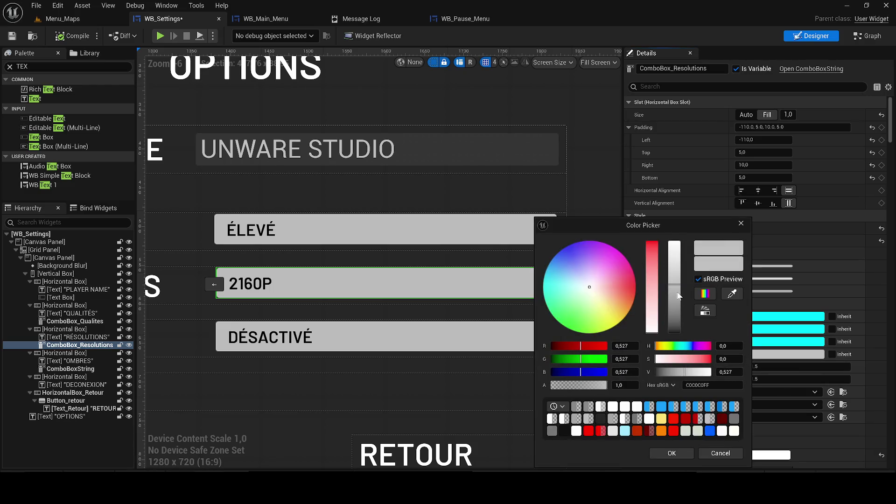
left_click_drag(678, 295, 671, 237)
left_click(666, 452)
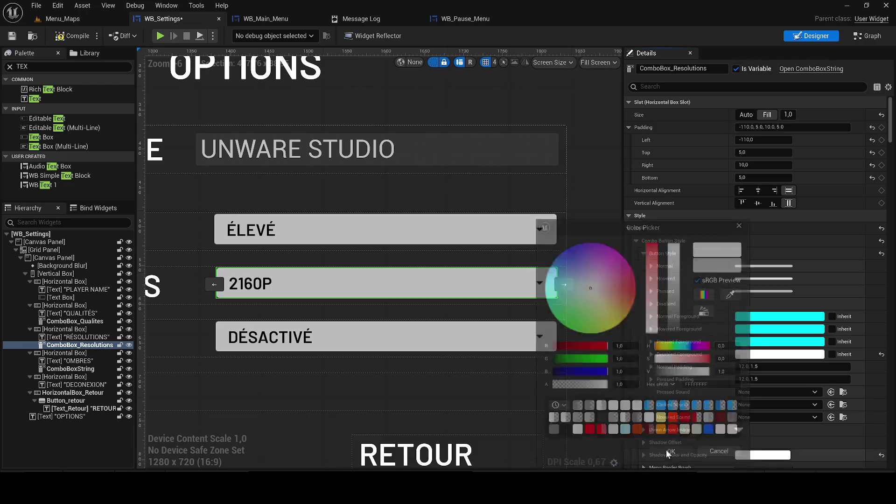
Set the Active Brush outline width to 50 under the menu border brush settings.
scroll(709, 382, "down", 2)
scroll(726, 390, "down", 4)
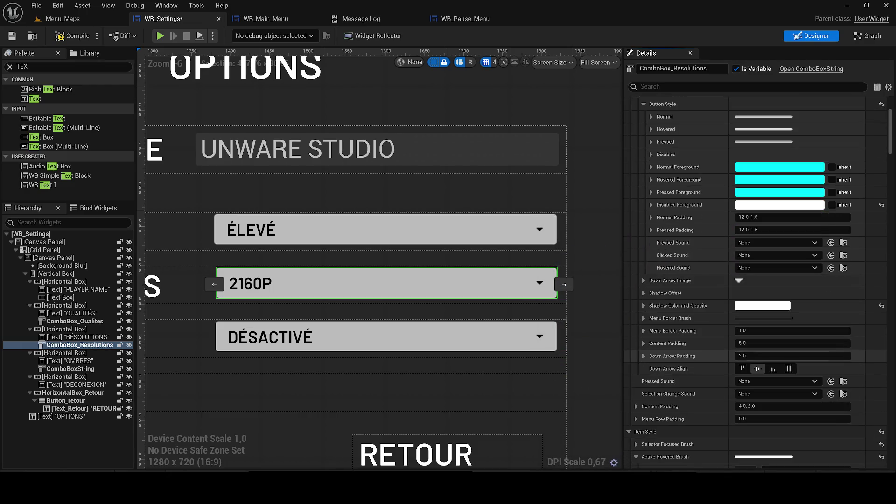
left_click(646, 318)
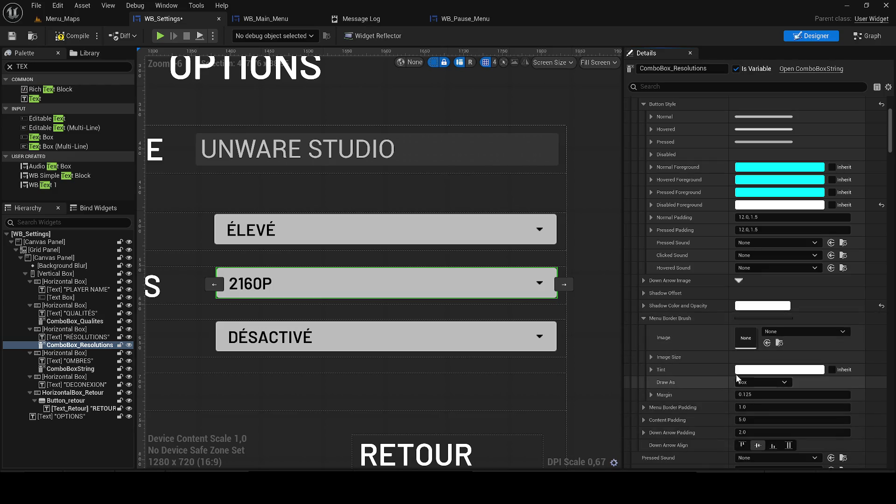
scroll(700, 373, "down", 12)
left_click(756, 324)
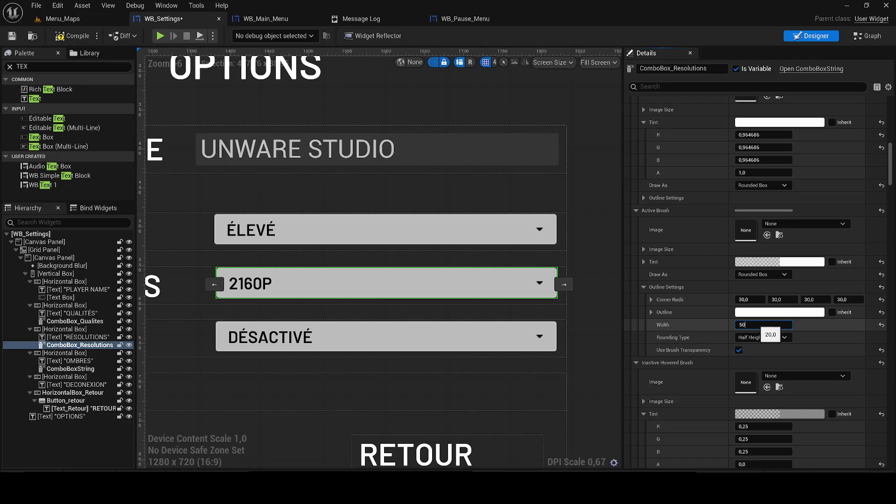
key("Return")
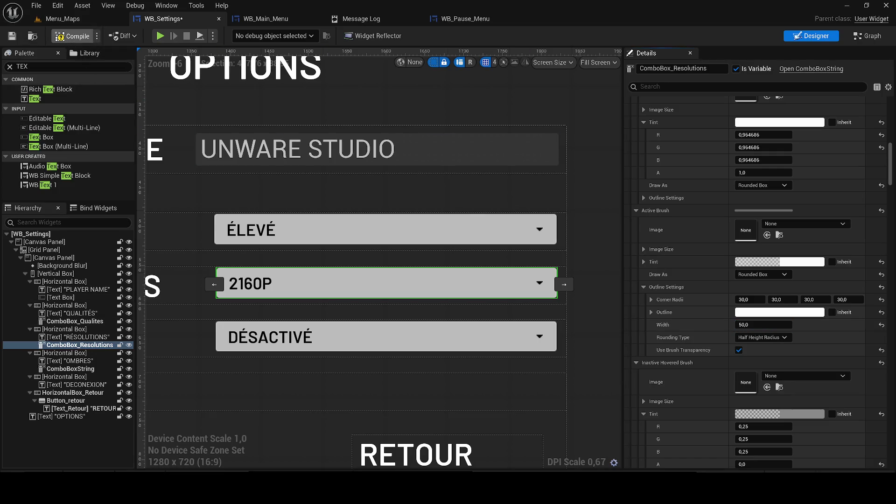
Compile WB_Settings, postpone the autosave, and view the Message Log's Play In Editor entries.
left_click(61, 38)
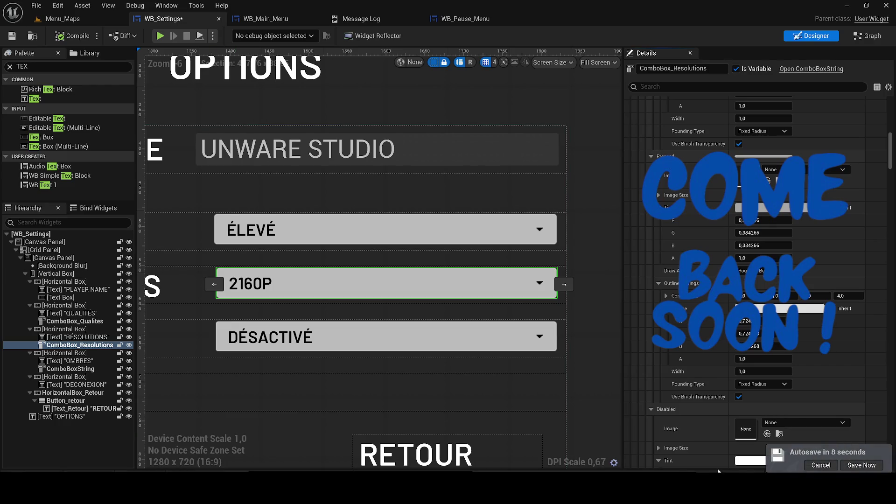
left_click(820, 467)
left_click(353, 20)
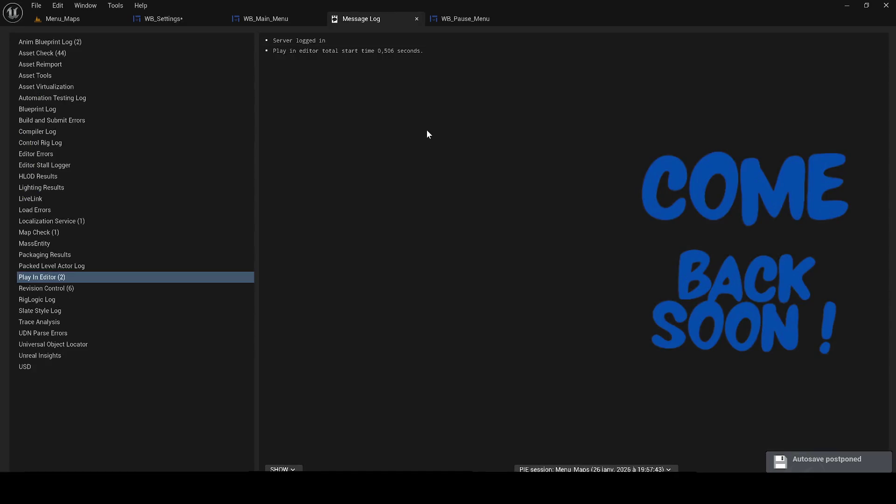
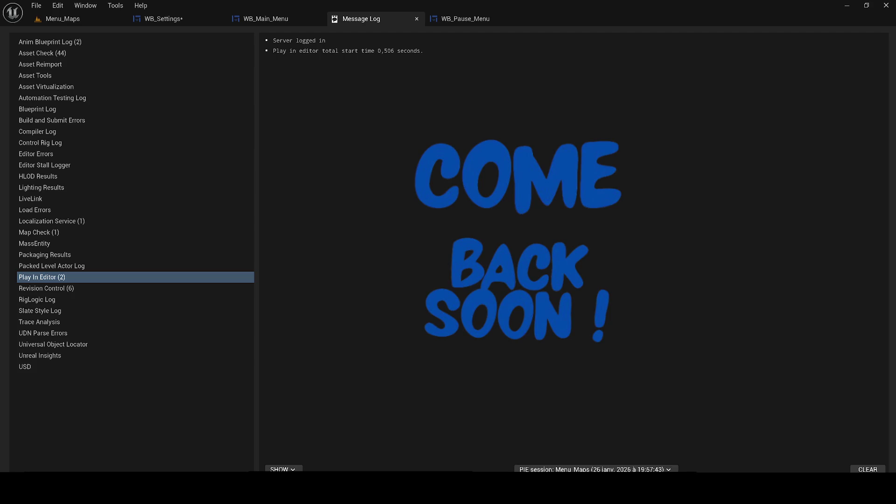
Close the Message Log and switch to the WB_Settings widget blueprint.
left_click(416, 20)
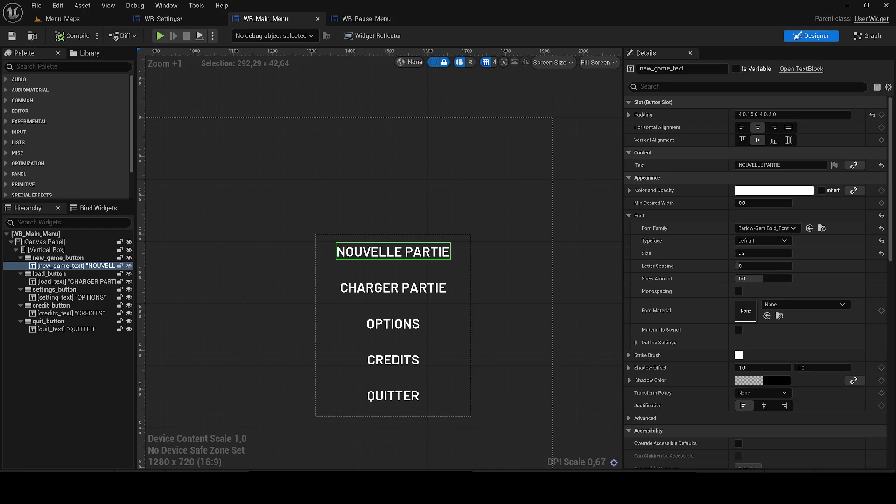
left_click(167, 19)
Center the Options layout on the WB_Settings canvas, then view the widget's event graph.
scroll(367, 180, "down", 5)
left_click_drag(492, 196, 548, 262)
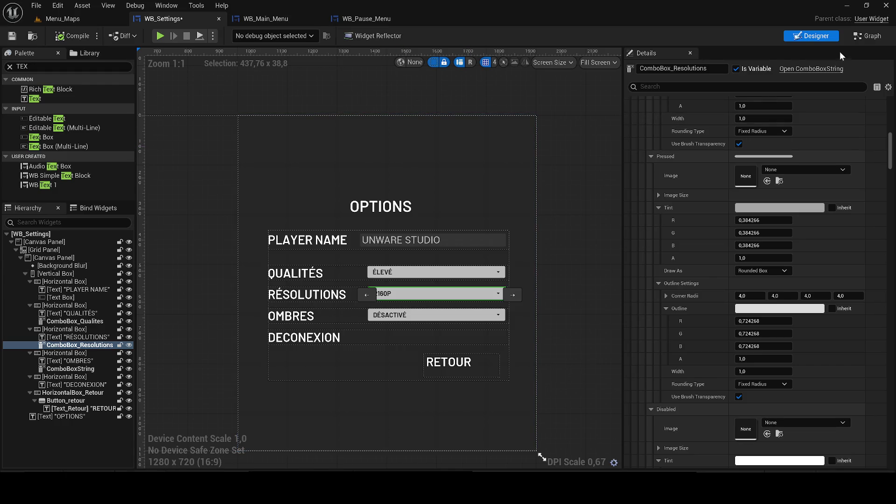
left_click(864, 36)
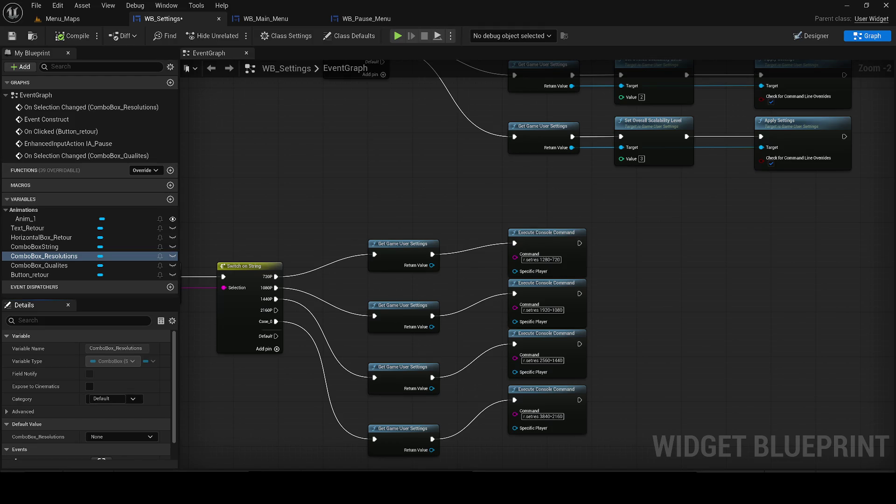
Delete the four Get Game User Settings nodes and wire 720P to the r.setres 1280x720 command.
scroll(257, 194, "down", 5)
scroll(536, 279, "up", 5)
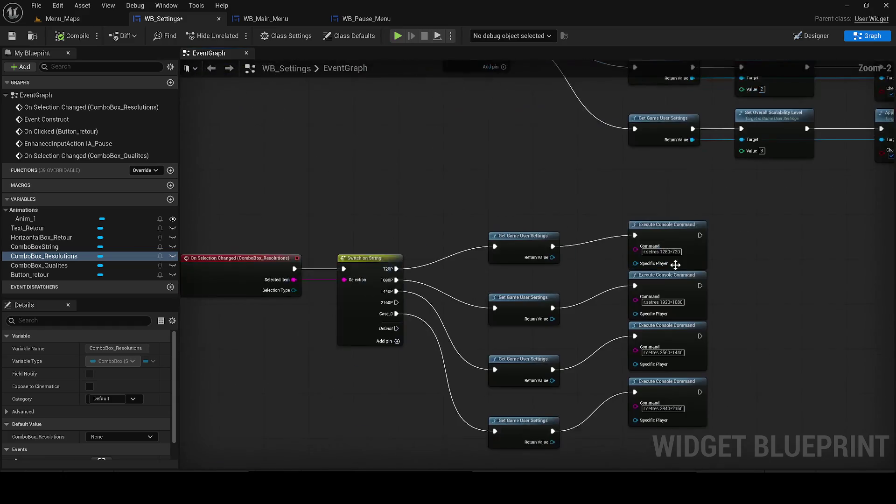
mouse_move(545, 195)
left_mouse_down()
mouse_move(480, 260)
mouse_move(534, 450)
left_mouse_up()
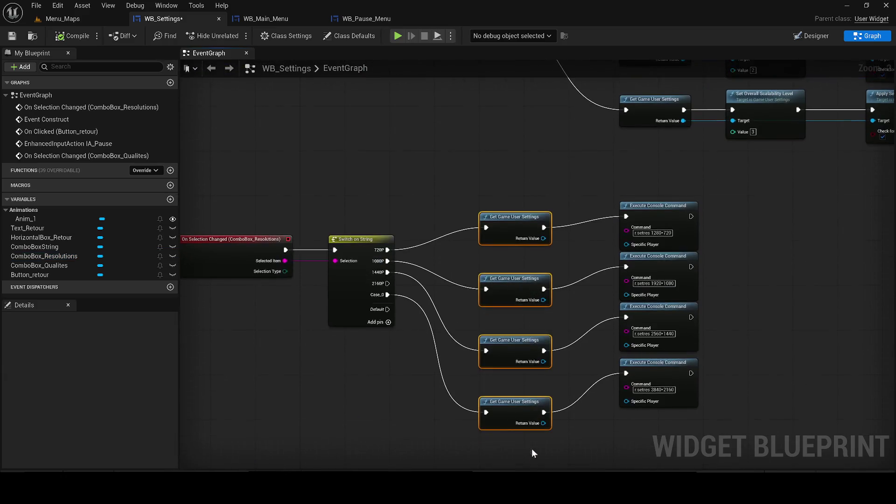
key("Delete")
mouse_move(387, 249)
left_mouse_down()
mouse_move(654, 214)
mouse_move(631, 215)
left_mouse_up()
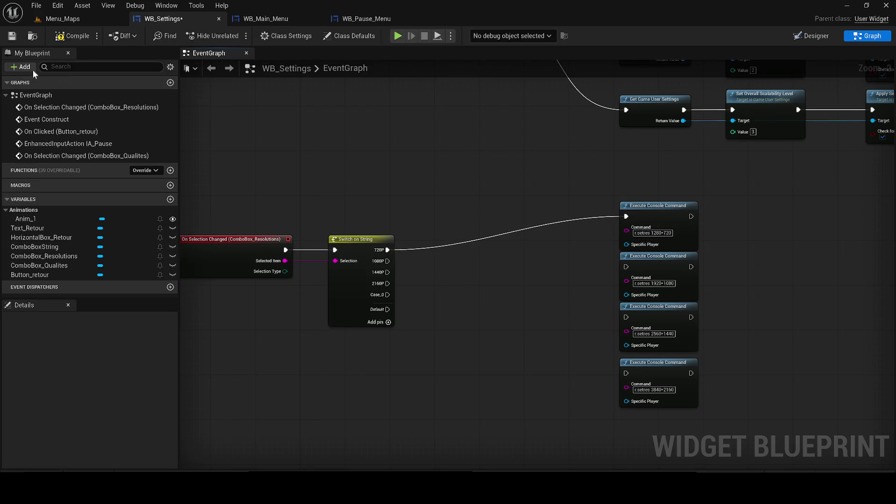
Compile the WB_Settings blueprint and return to the Menu_Maps level.
left_click(58, 37)
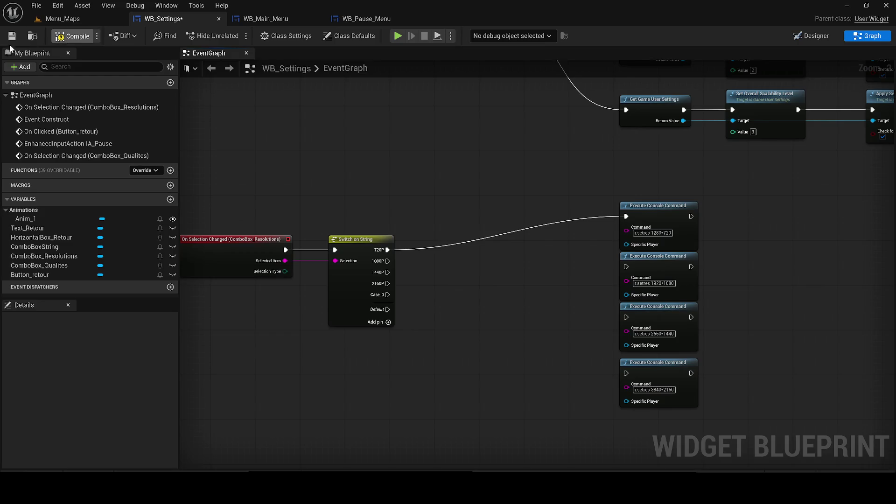
scroll(341, 244, "down", 5)
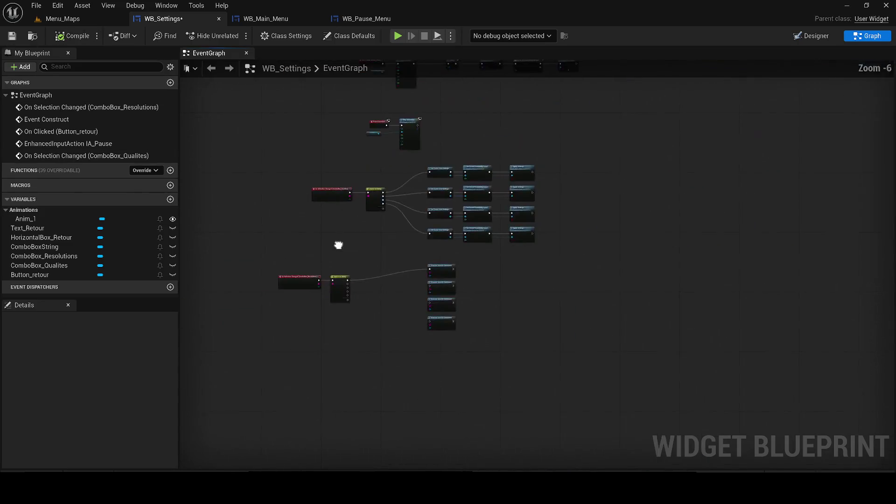
scroll(346, 304, "up", 5)
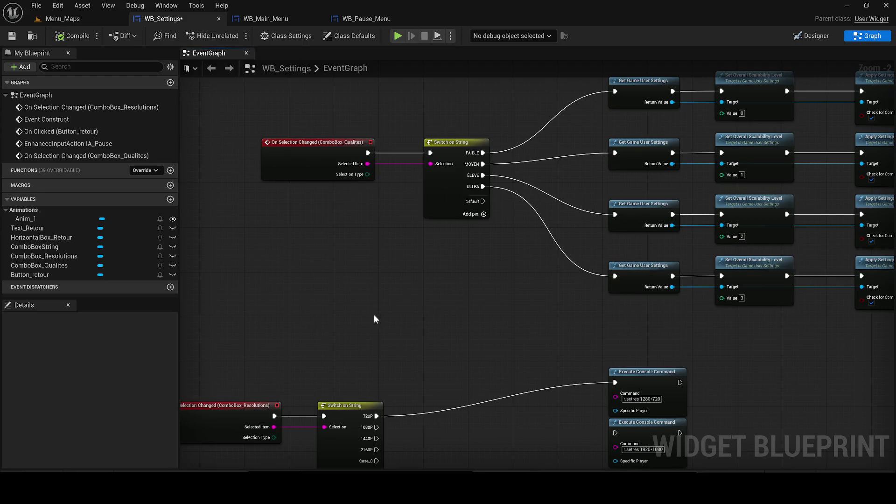
left_click(63, 20)
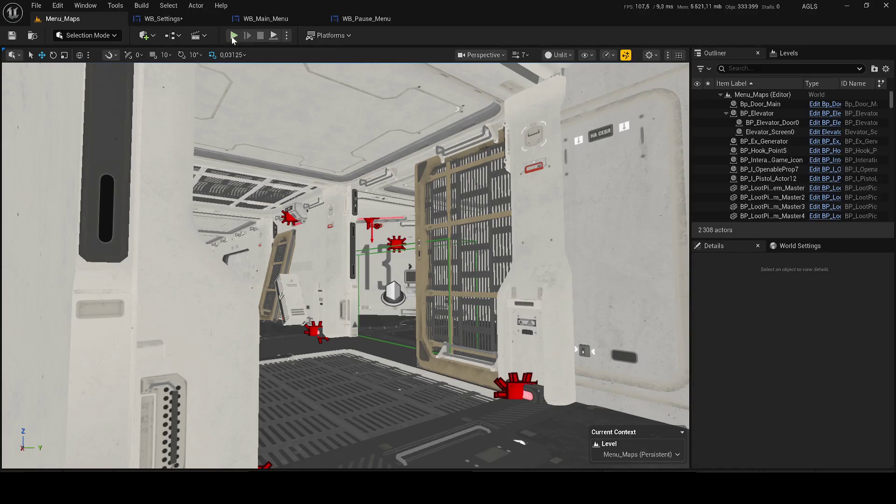
Render the viewport Lit, start Play-In-Editor and enter the in-game OPTIONS menu.
left_click(560, 56)
left_click(567, 86)
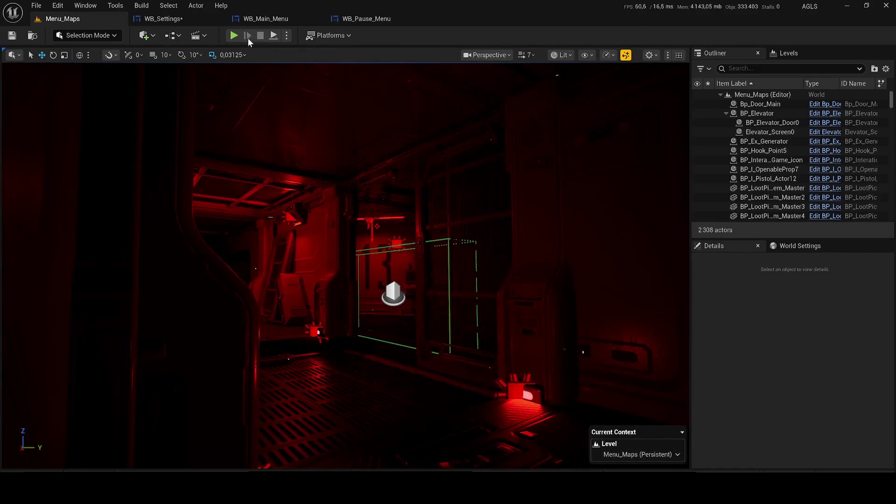
key("alt+p")
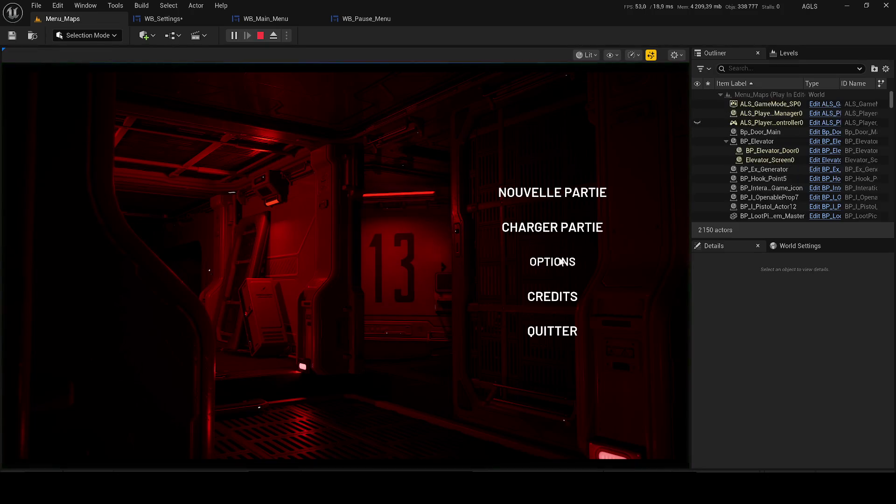
left_click(556, 264)
Cycle Qualités through MOYEN, FAIBLE, MOYEN, ÉLEVÉ and back to MOYEN.
left_click(567, 254)
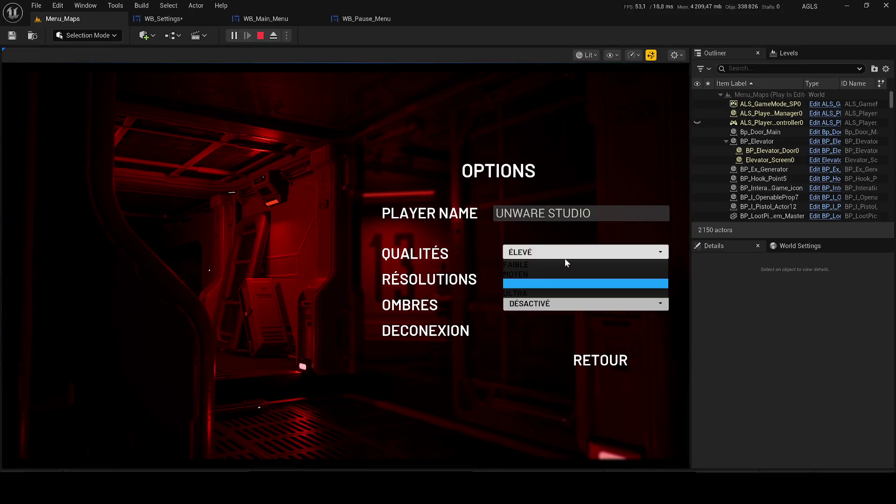
left_click(545, 274)
left_click(531, 256)
left_click(528, 258)
left_click(527, 258)
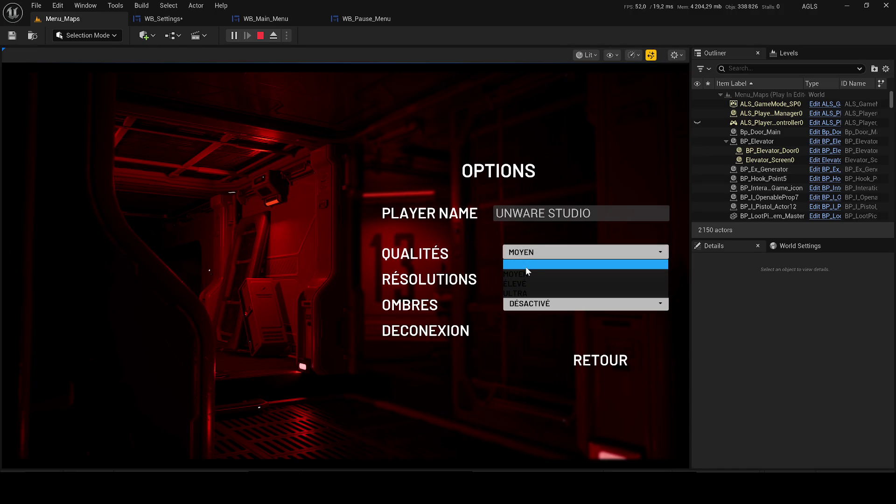
left_click(525, 267)
left_click(529, 258)
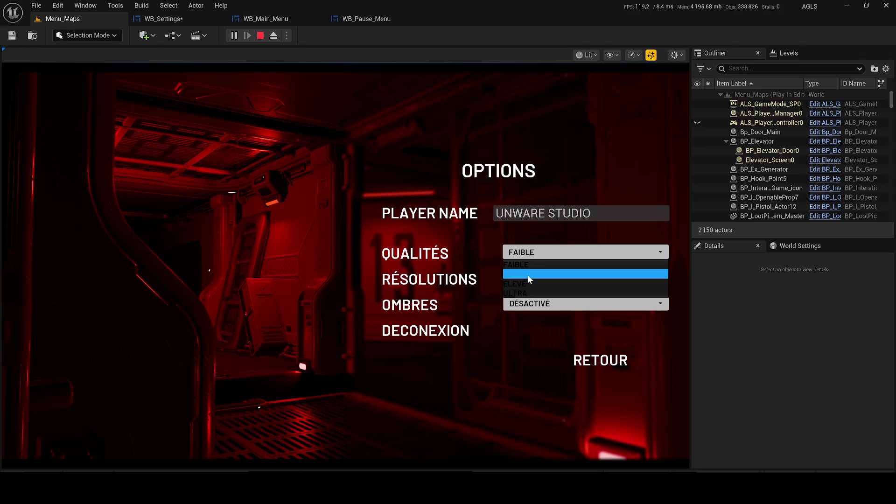
left_click(527, 274)
left_click(529, 258)
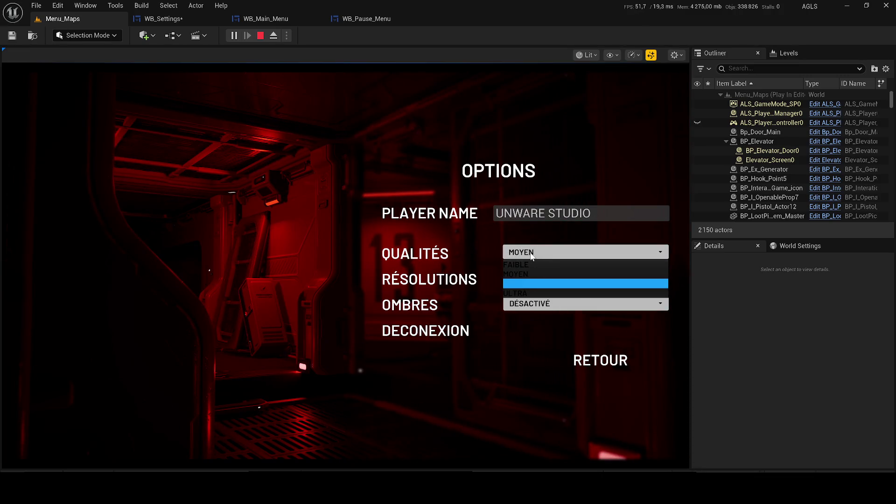
left_click(530, 282)
left_click(531, 255)
left_click(534, 273)
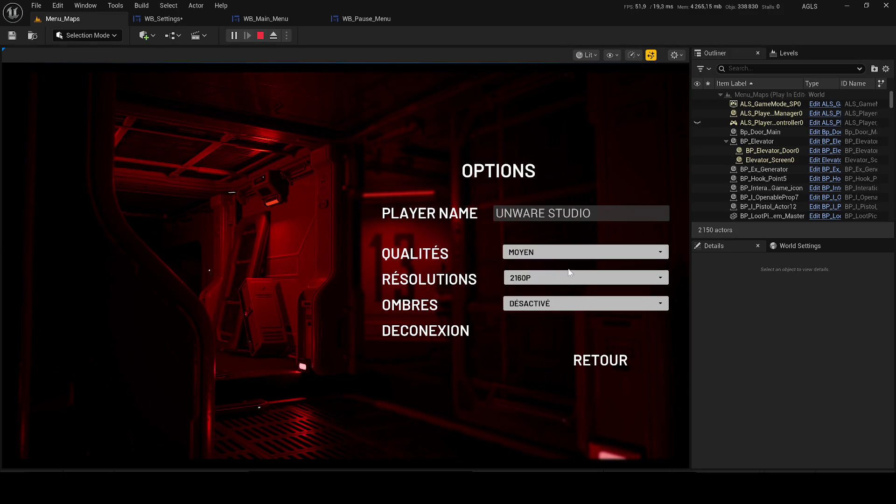
Switch Résolutions to 1080P, then 2160P, and stop the play session.
left_click(517, 279)
left_click(523, 300)
left_click(524, 278)
left_click(519, 318)
left_click(530, 279)
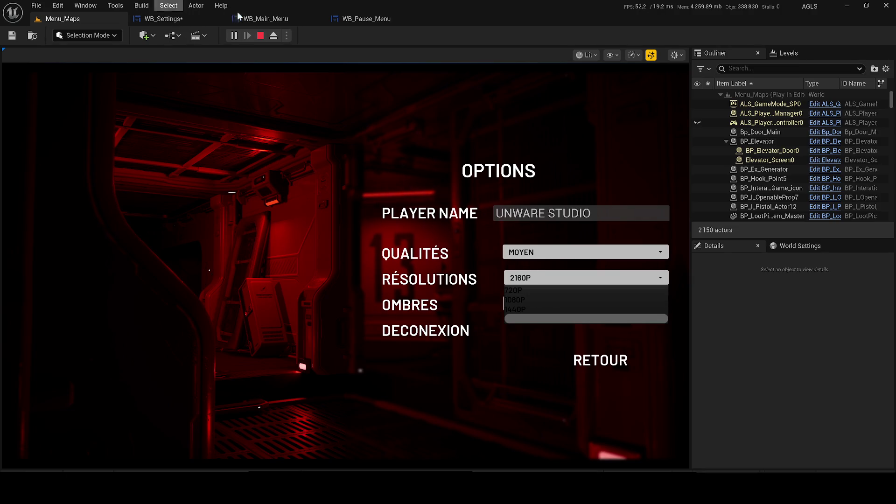
left_click(261, 36)
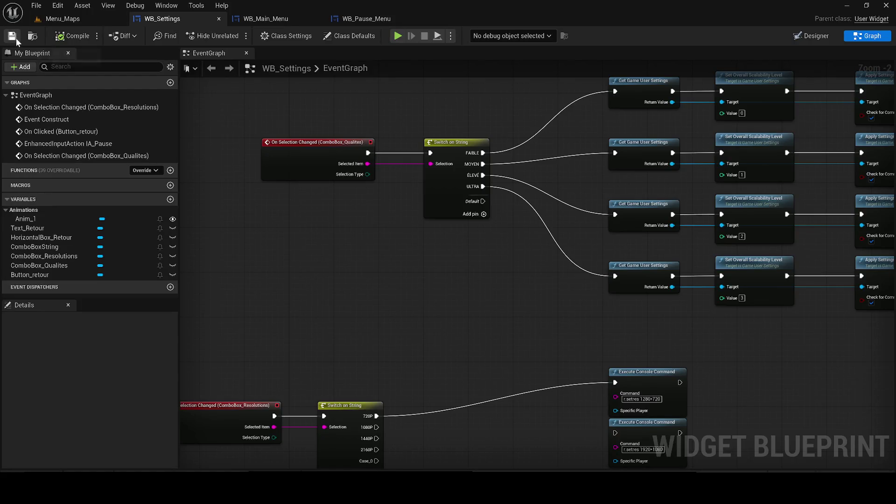
In the WB_Settings Designer, review the normal outline settings, keeping Fixed Radius rounding.
left_click(809, 36)
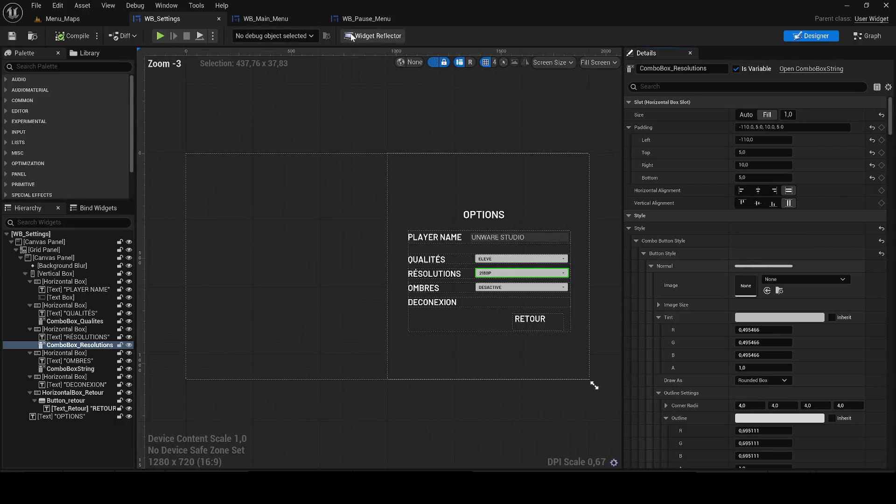
scroll(478, 206, "up", 5)
scroll(402, 282, "down", 3)
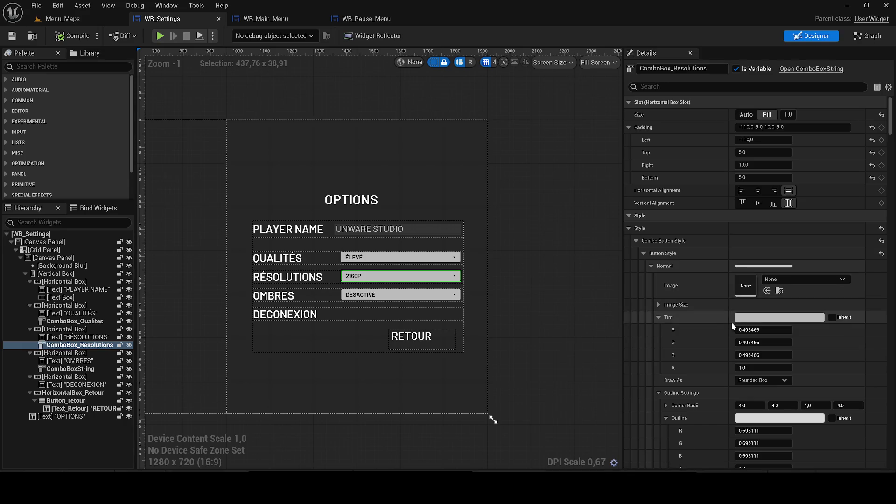
left_click(665, 418)
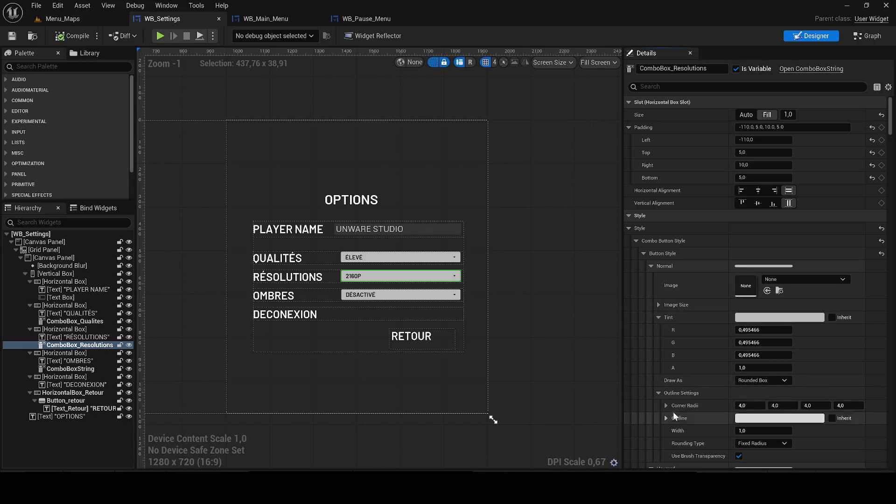
scroll(774, 401, "down", 1)
left_click(762, 414)
left_click(758, 415)
Expand the hovered state's outline colour and scroll through the combo box style properties.
scroll(758, 415, "down", 5)
left_click(666, 337)
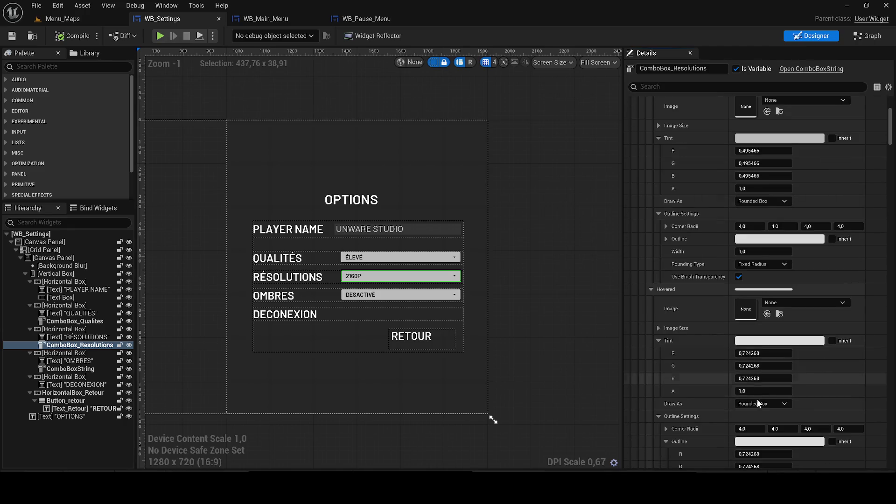
scroll(766, 331, "down", 13)
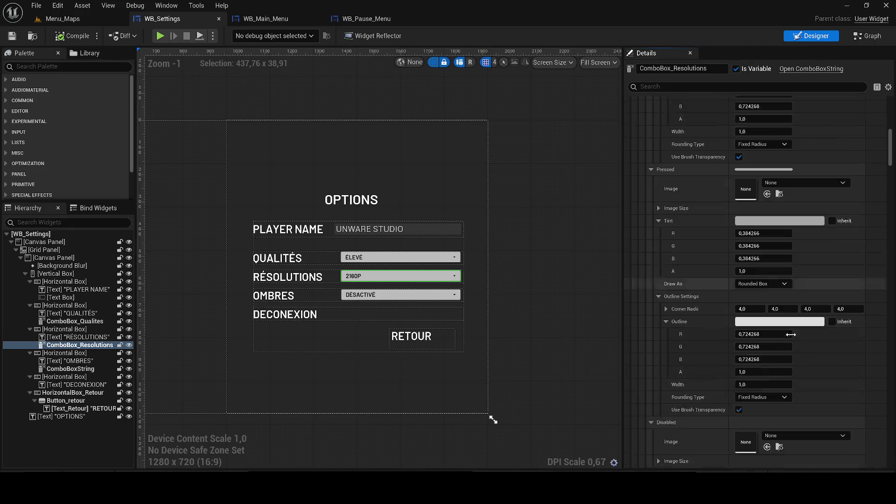
scroll(786, 338, "down", 15)
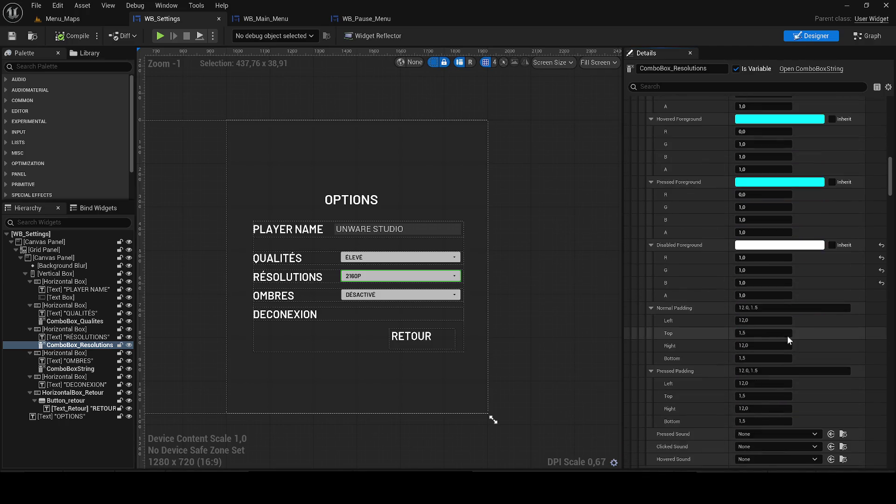
scroll(783, 335, "down", 5)
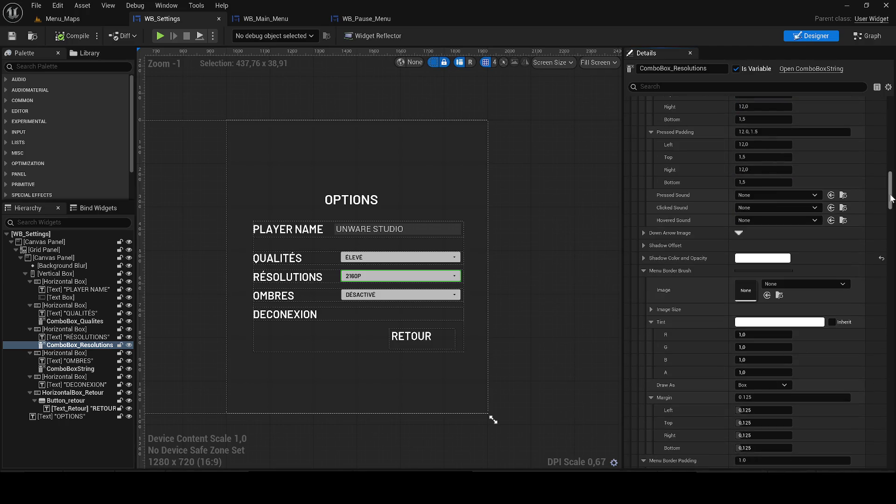
left_click_drag(889, 196, 890, 299)
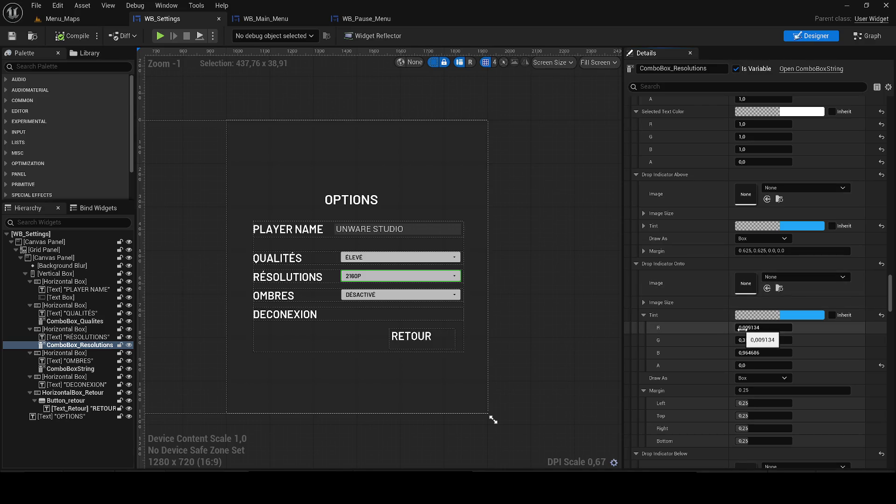
scroll(759, 325, "down", 5)
scroll(760, 325, "down", 4)
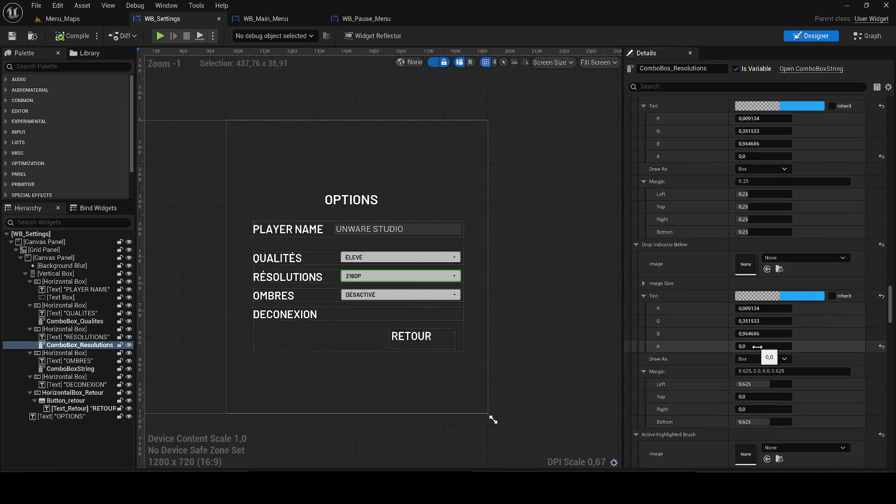
scroll(757, 350, "down", 4)
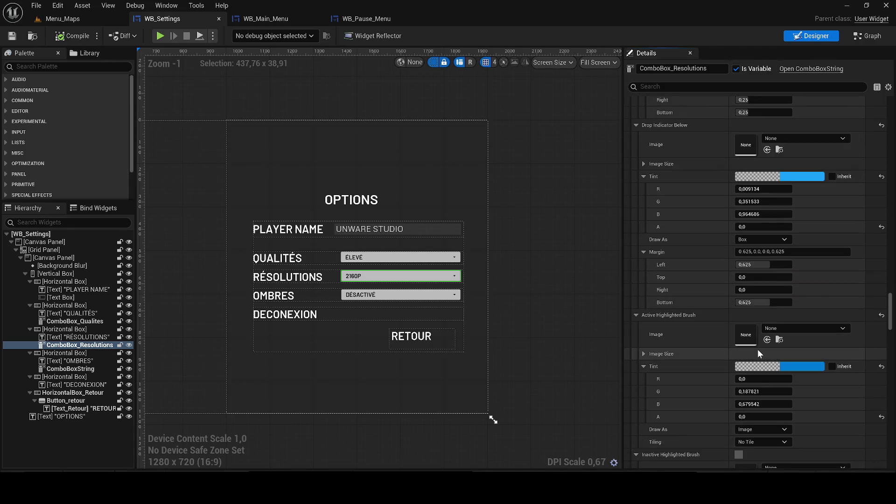
scroll(755, 349, "down", 4)
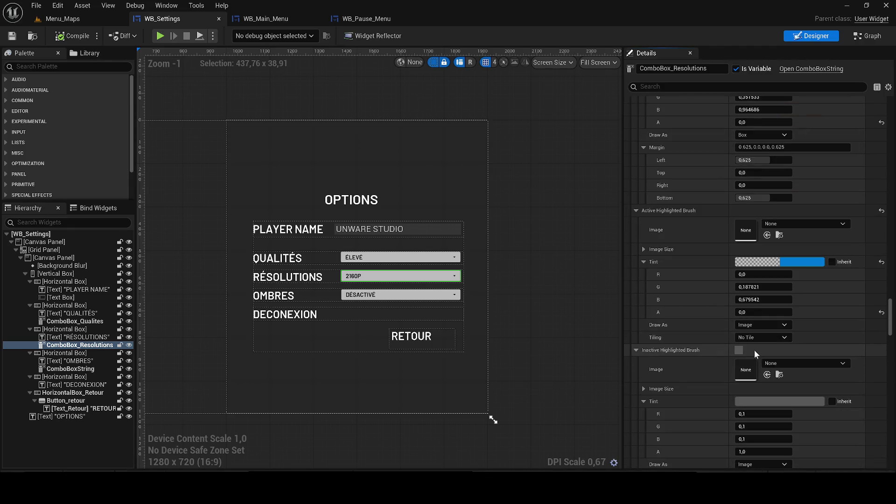
scroll(754, 350, "down", 4)
Filter Details by 'ROUNDE', shorten it to 'ROUND', then clear the filter.
left_click(666, 91)
type("ROU")
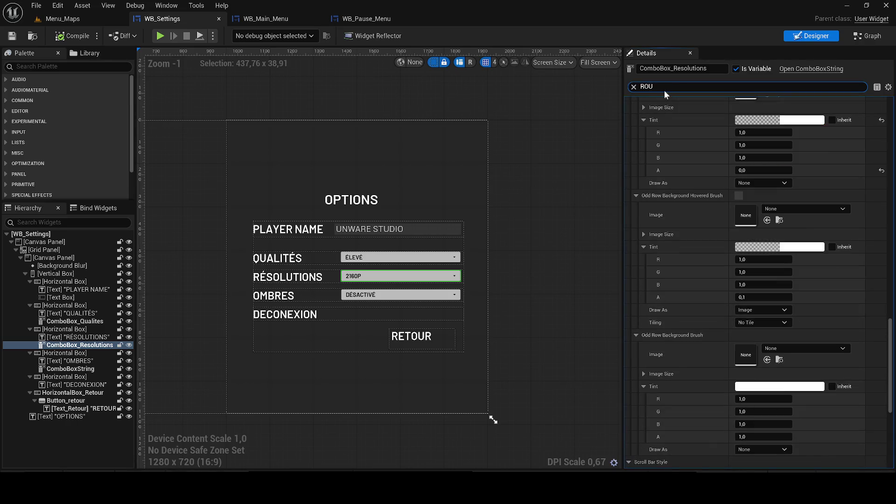
type("NDE")
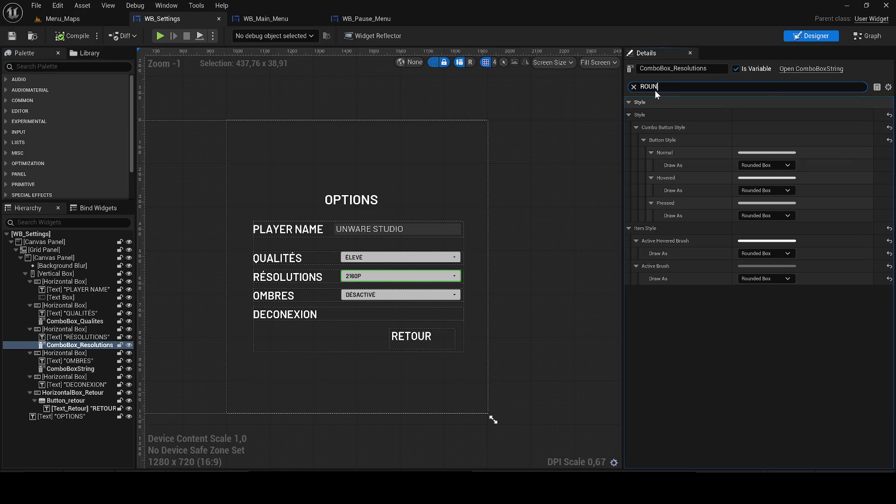
key("BackSpace")
key("BackSpace")
scroll(790, 161, "down", 10)
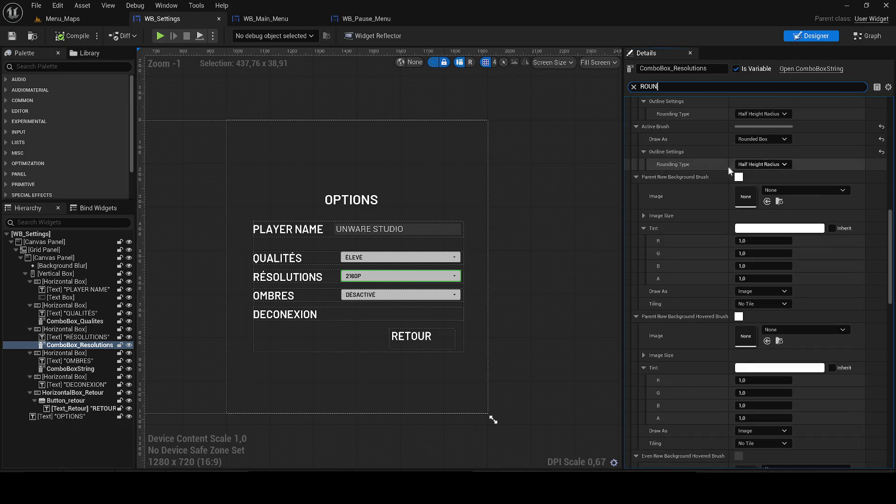
left_click(634, 86)
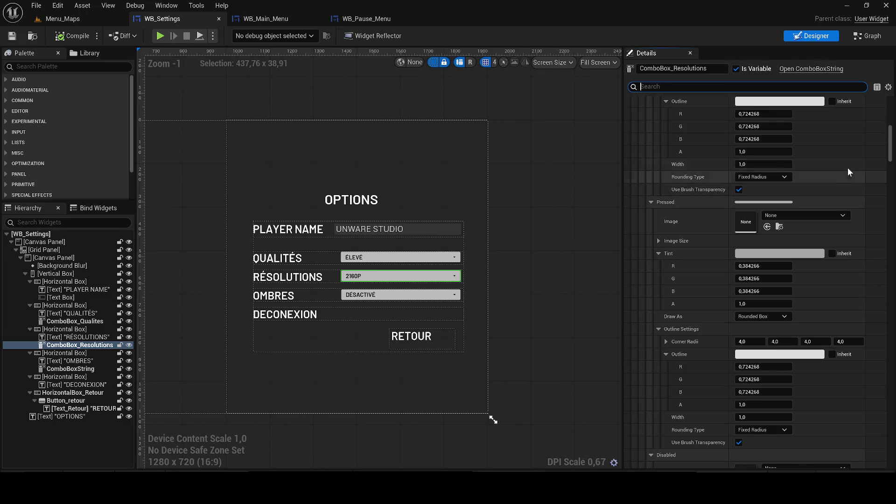
Set the normal button style's Draw As from Rounded Box to None.
left_click_drag(890, 142, 889, 89)
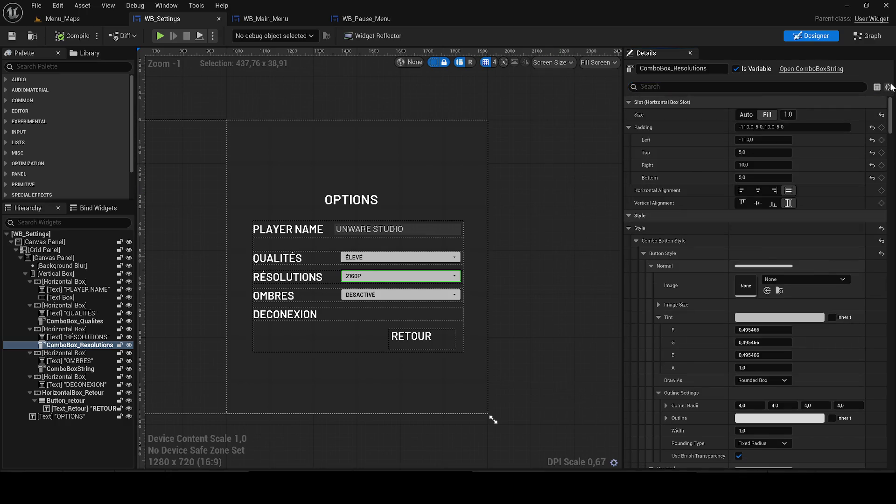
left_click(765, 382)
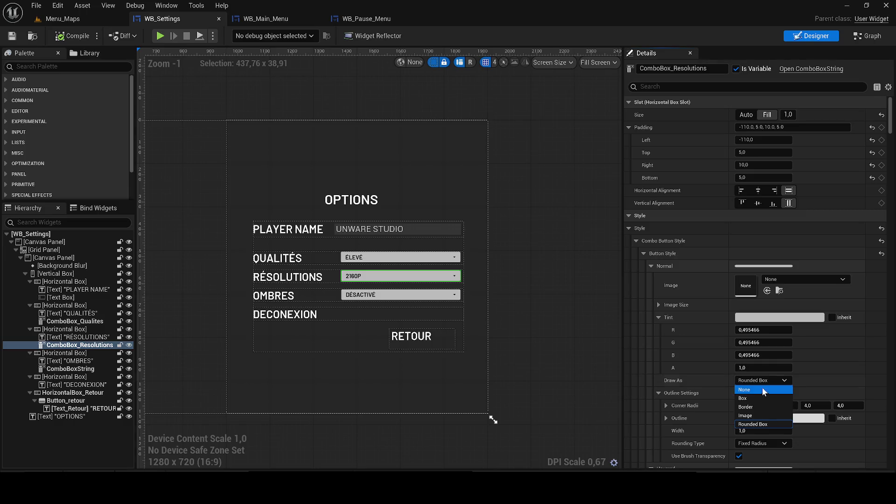
left_click(758, 390)
scroll(402, 280, "up", 6)
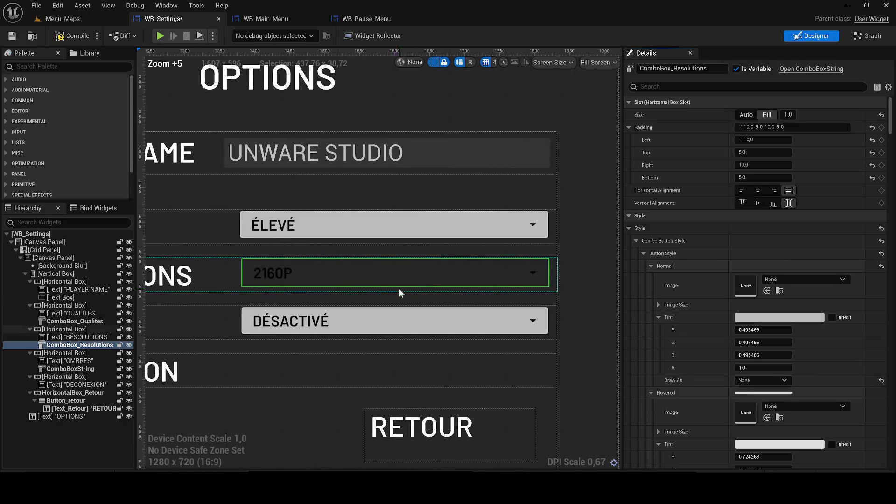
Play Menu_Maps, pick a resolution in the OPTIONS Résolutions list, then stop and return to WB_Settings.
left_click(82, 19)
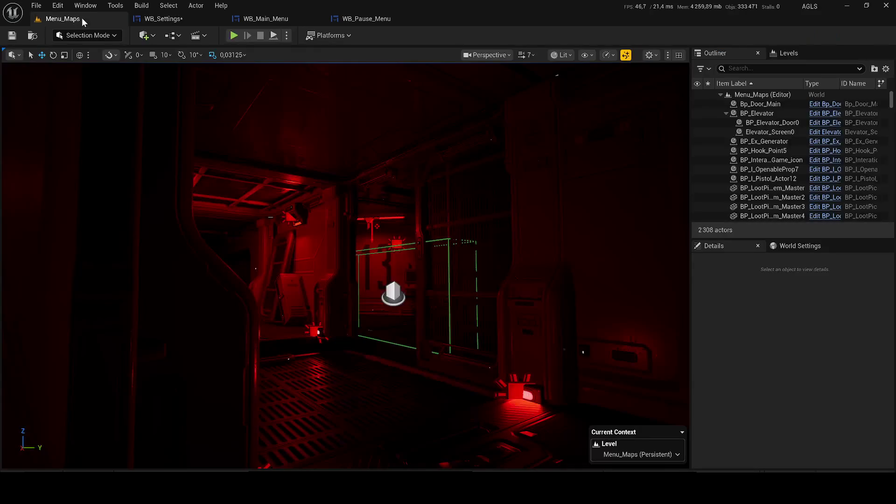
left_click(233, 35)
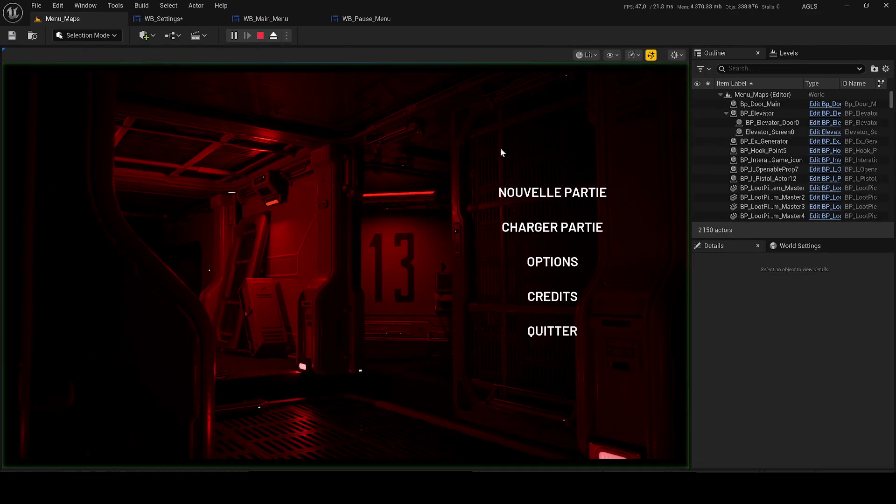
left_click(553, 260)
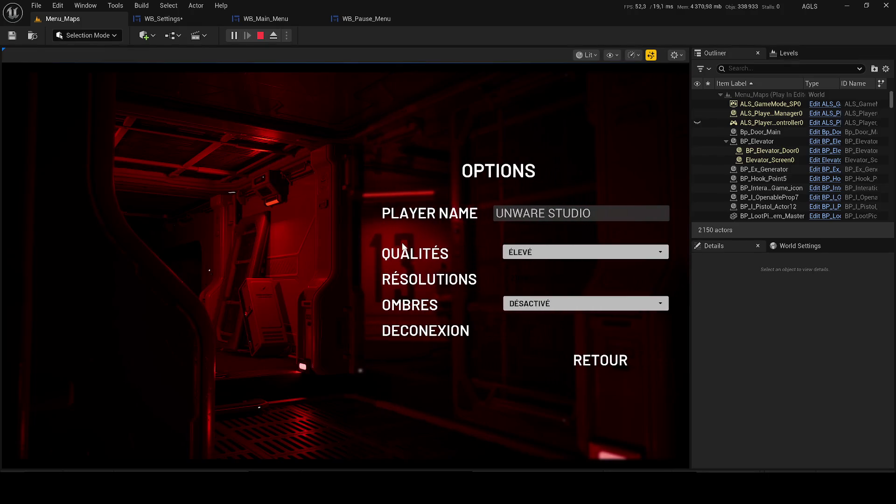
left_click(529, 279)
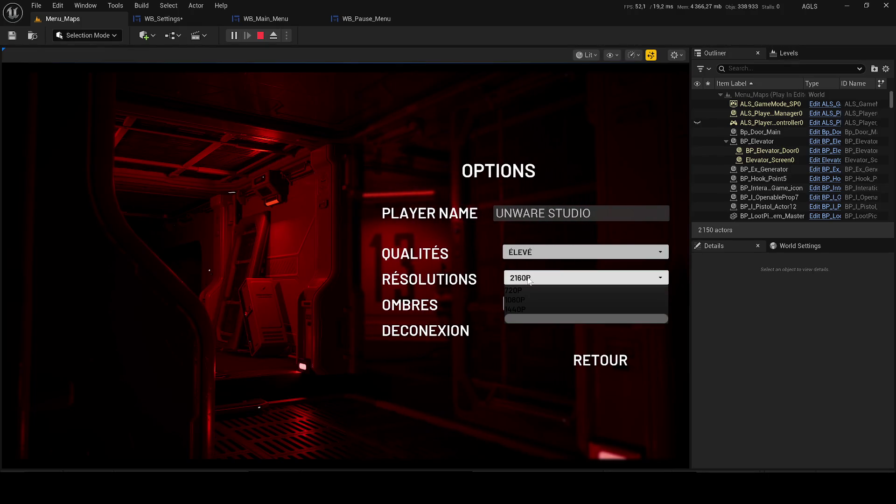
left_click(534, 300)
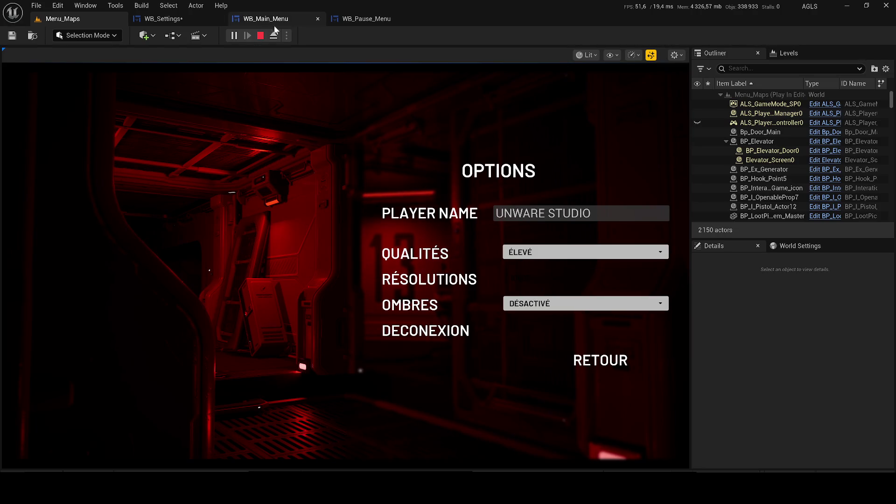
left_click(261, 36)
left_click(150, 19)
Save WB_Settings and collapse the tint, hovered, pressed, disabled and foreground style sections.
left_click(11, 36)
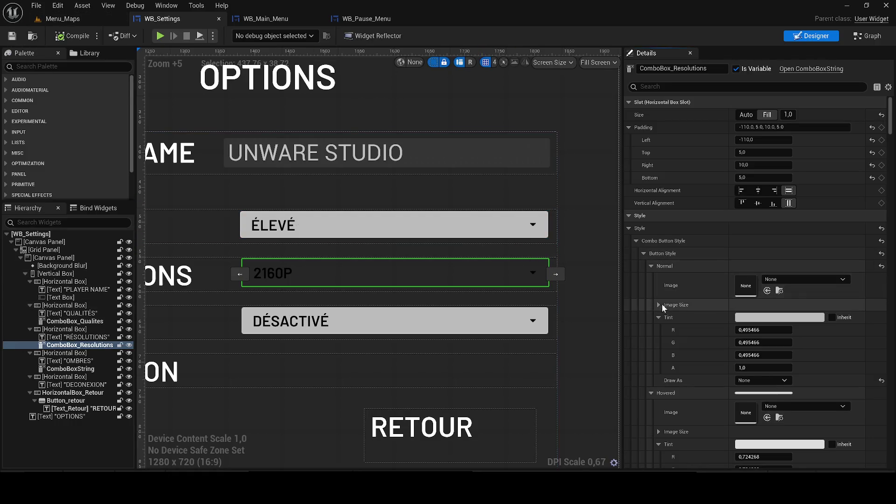
left_click(658, 317)
left_click(651, 342)
left_click(651, 355)
left_click(649, 368)
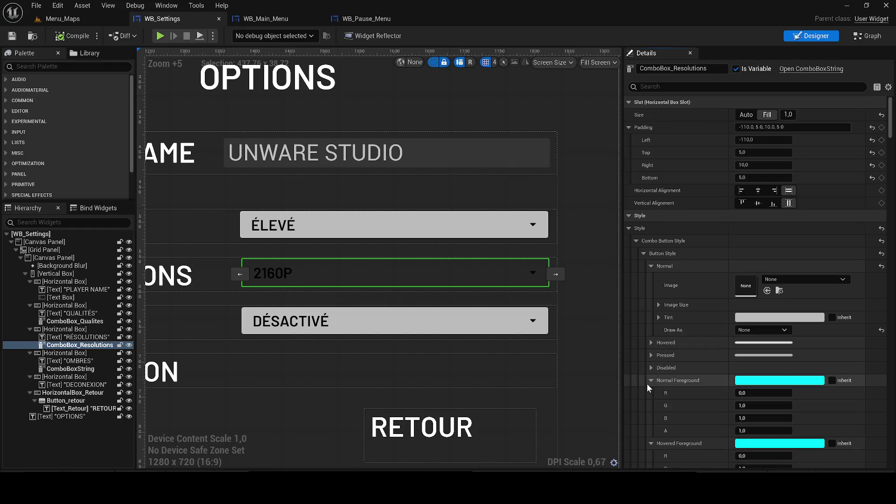
left_click(651, 381)
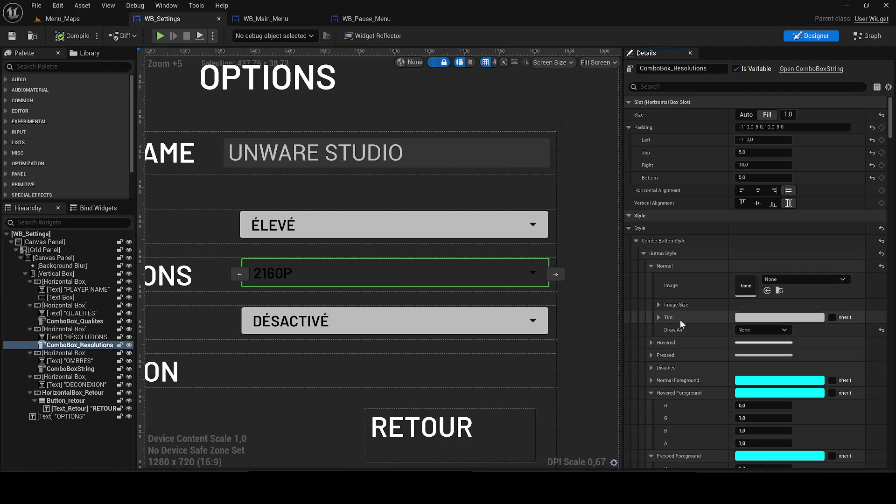
Set the normal state tint to white, then compile and save the widget.
left_click(739, 318)
left_click_drag(668, 304, 670, 245)
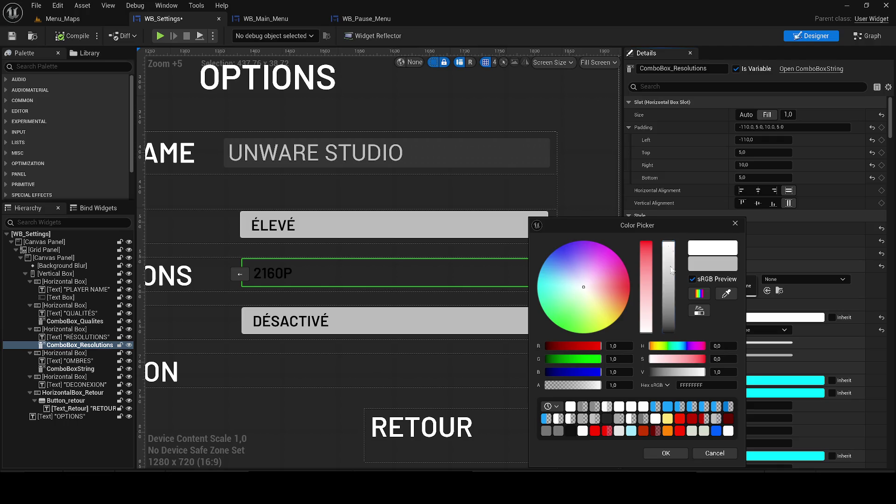
left_click(666, 453)
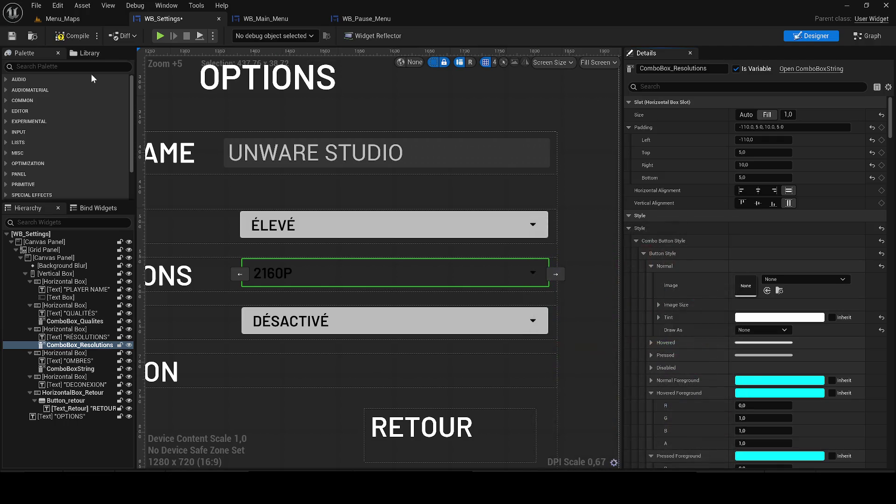
left_click(11, 36)
Collapse the hovered, pressed and disabled foreground colours and the normal and pressed padding.
scroll(749, 292, "down", 3)
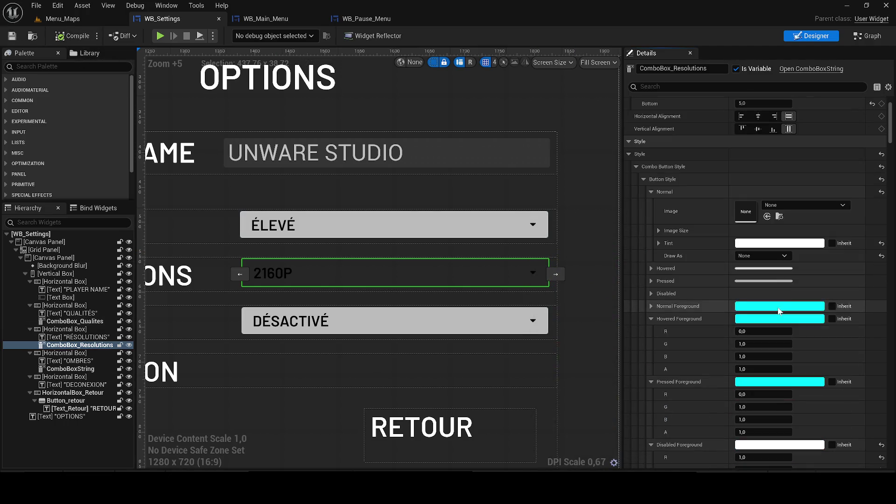
left_click(651, 318)
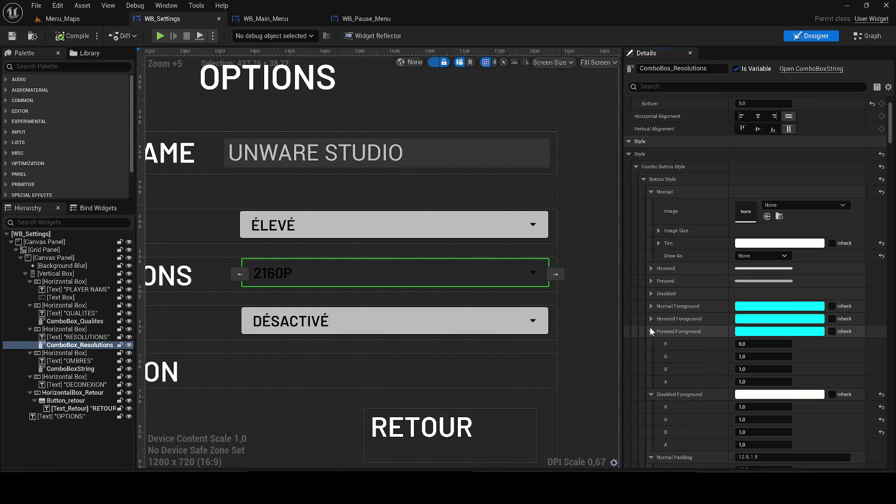
left_click(650, 331)
left_click(650, 344)
left_click(651, 356)
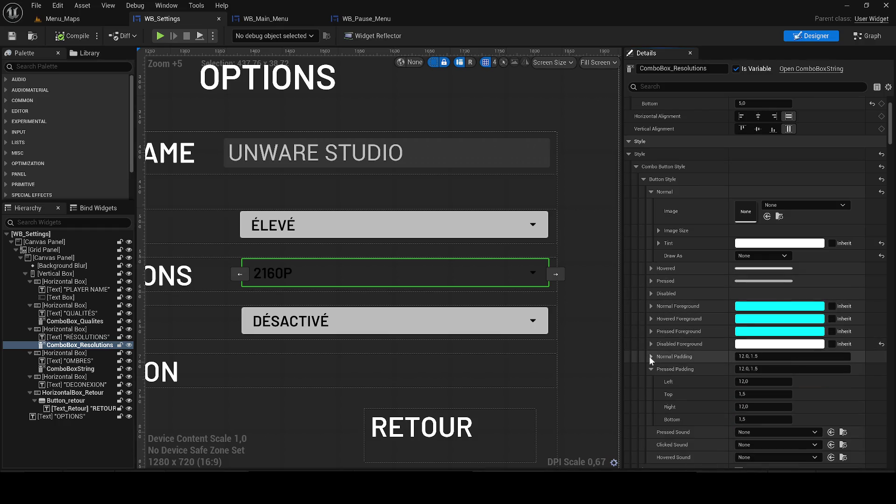
left_click(650, 369)
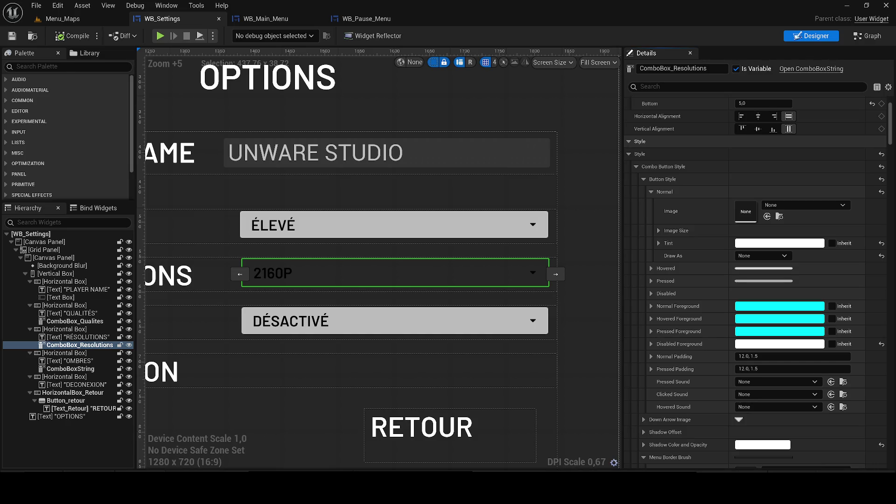
key("XF86AudioNext")
key("XF86AudioLowerVolume")
left_click(862, 37)
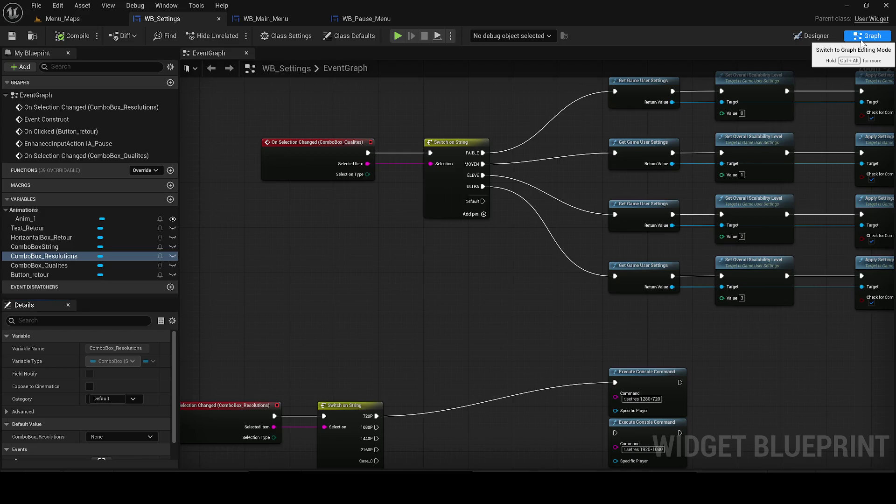
key("XF86AudioRaiseVolume")
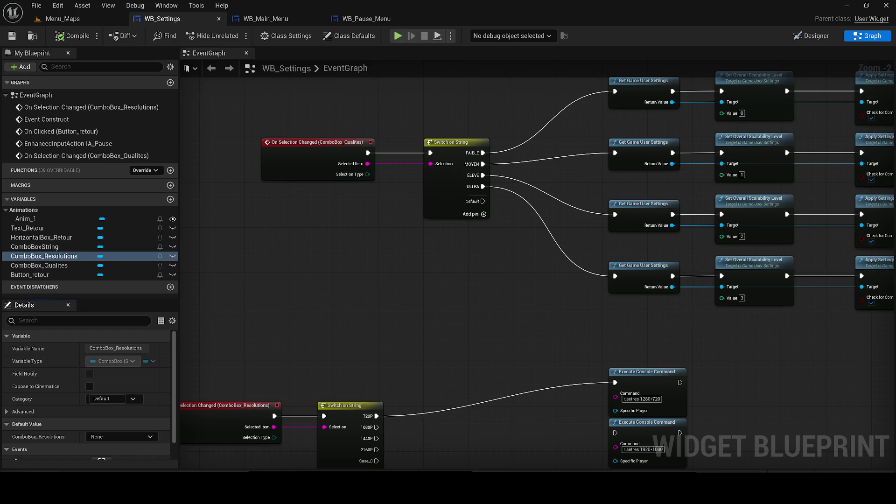
mouse_move(425, 253)
left_mouse_down()
mouse_move(297, 251)
mouse_move(288, 194)
left_mouse_up()
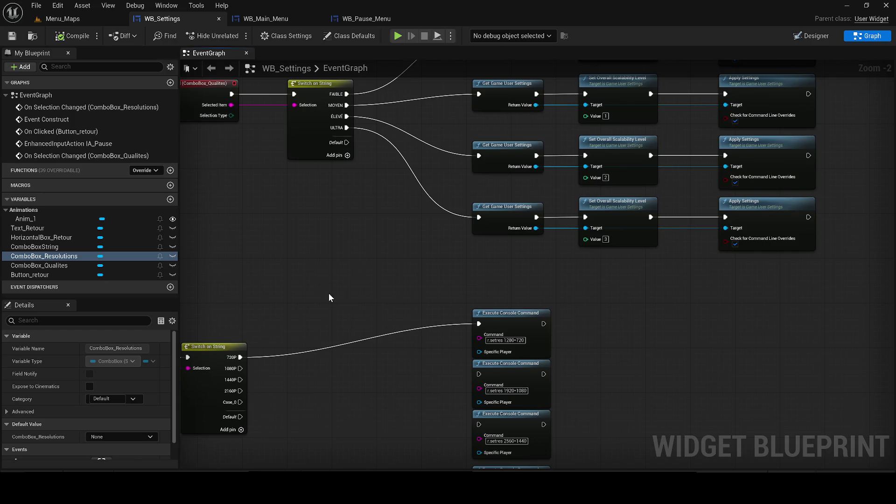
mouse_move(279, 311)
left_mouse_down()
mouse_move(471, 225)
mouse_move(415, 335)
mouse_move(371, 232)
left_mouse_up()
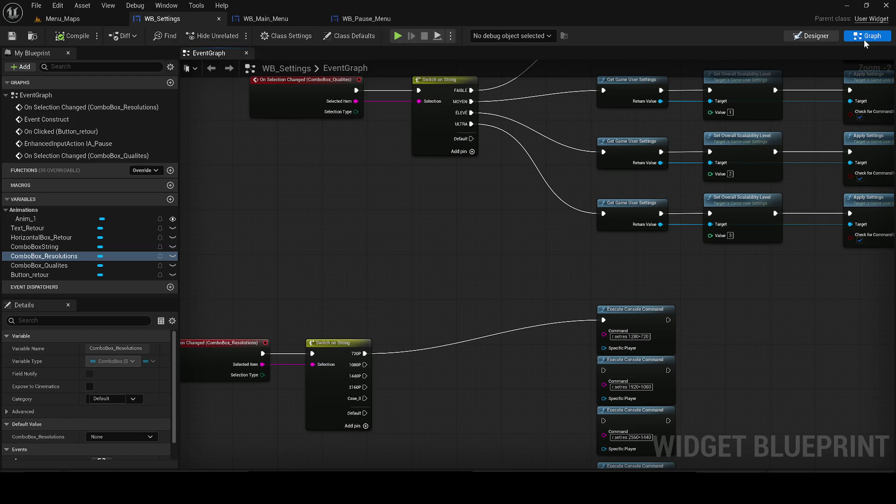
left_click(814, 36)
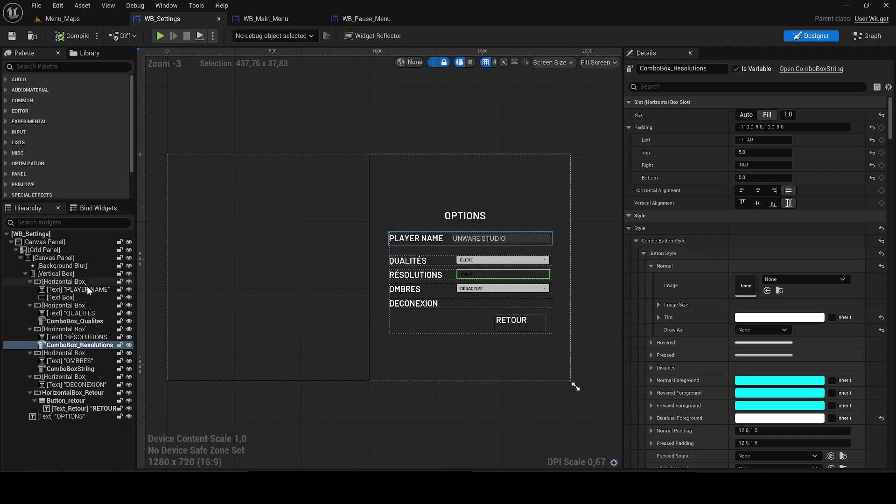
Select widgets in the Résolutions row and filter the Details panel by 'TEXT'.
left_click(496, 259)
left_click_drag(496, 260, 468, 265)
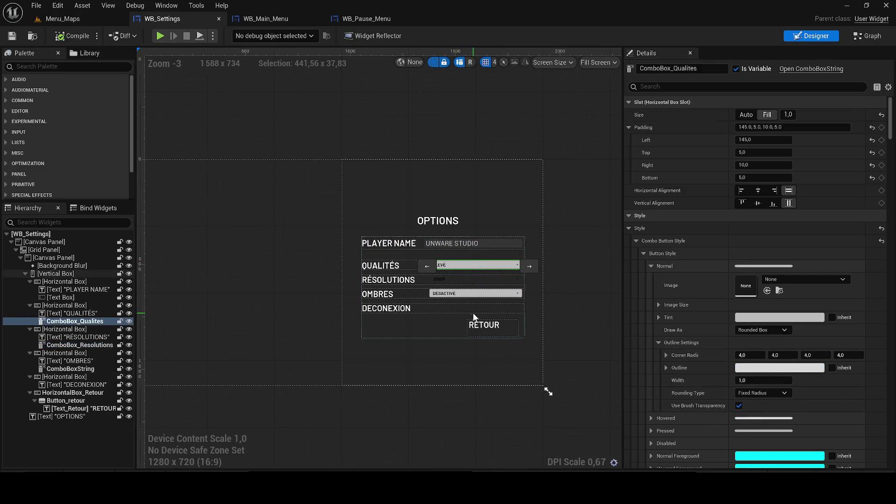
left_click(454, 297)
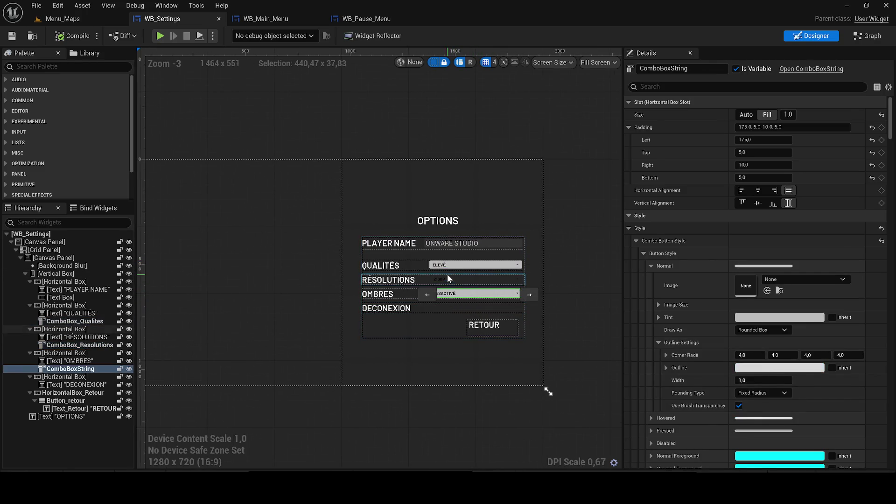
left_click(455, 278)
scroll(455, 278, "up", 4)
scroll(454, 278, "up", 5)
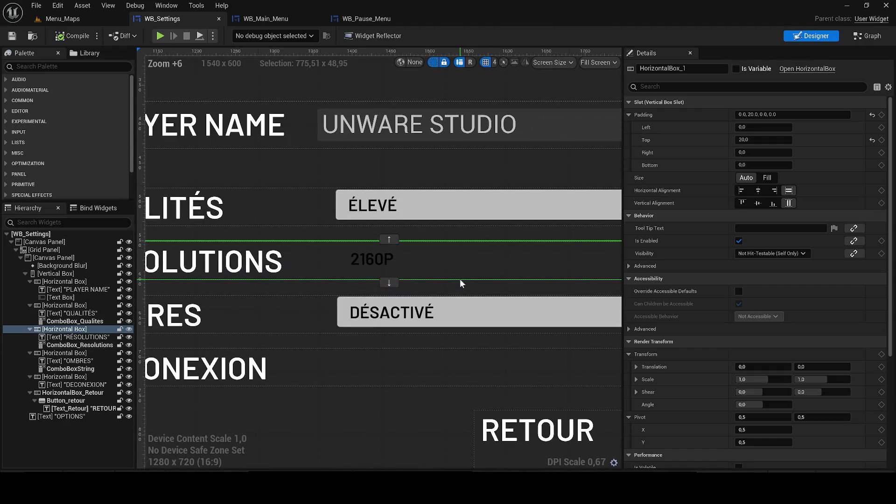
left_click(654, 87)
type("TEXT")
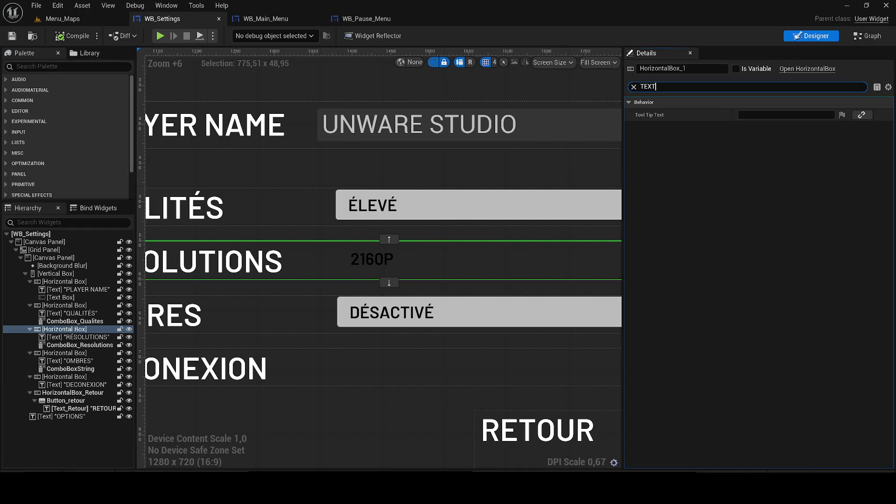
scroll(337, 262, "down", 3)
Set ComboBox_Resolutions' item text colour to white and compile.
left_click(353, 264)
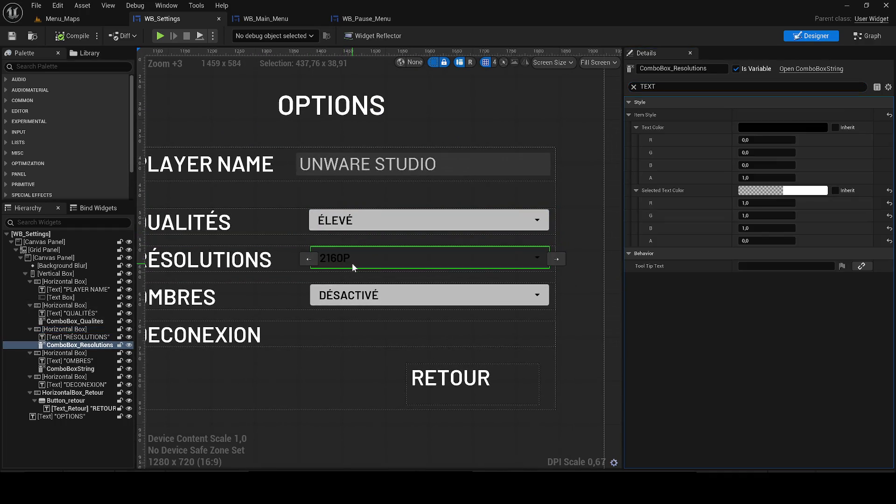
left_click(769, 126)
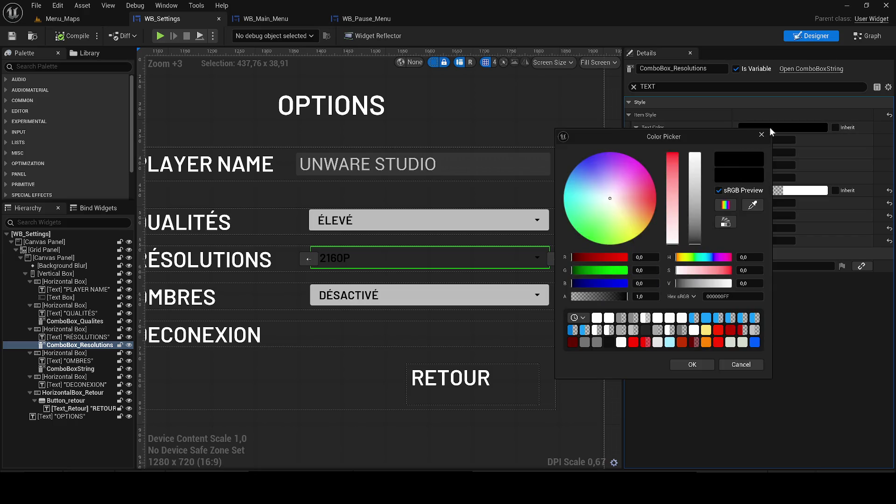
left_click(695, 154)
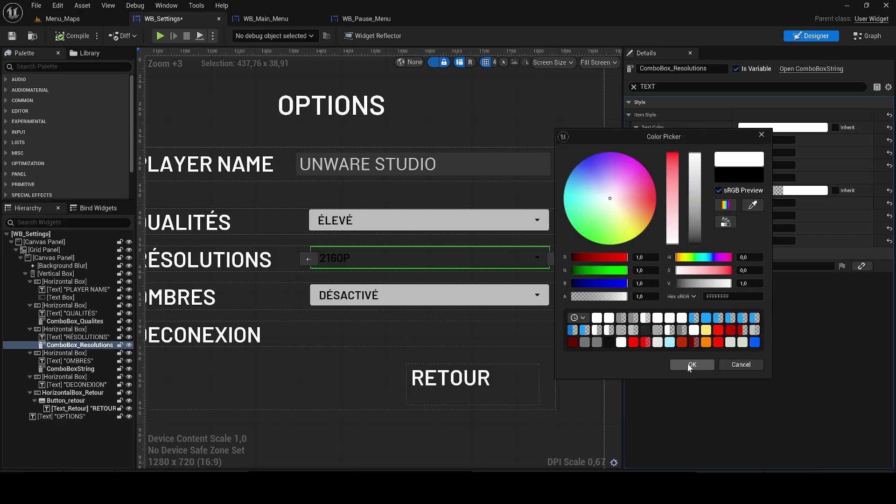
left_click(688, 363)
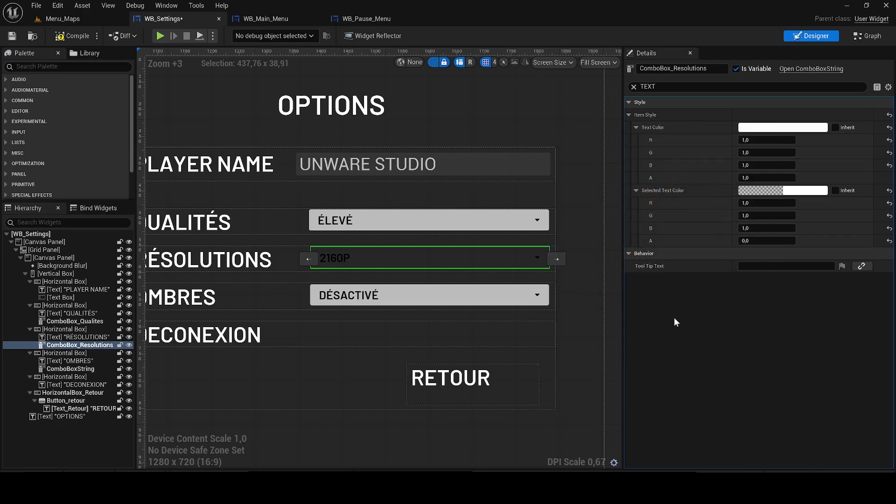
left_click(72, 38)
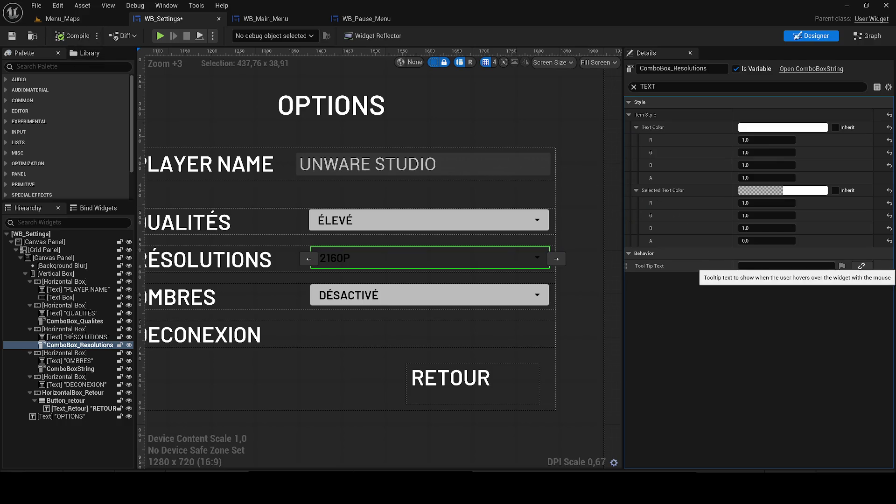
Make the selected text colour opaque white, then go to the Menu_Maps level.
left_click(794, 193)
left_click(651, 358)
left_click(711, 425)
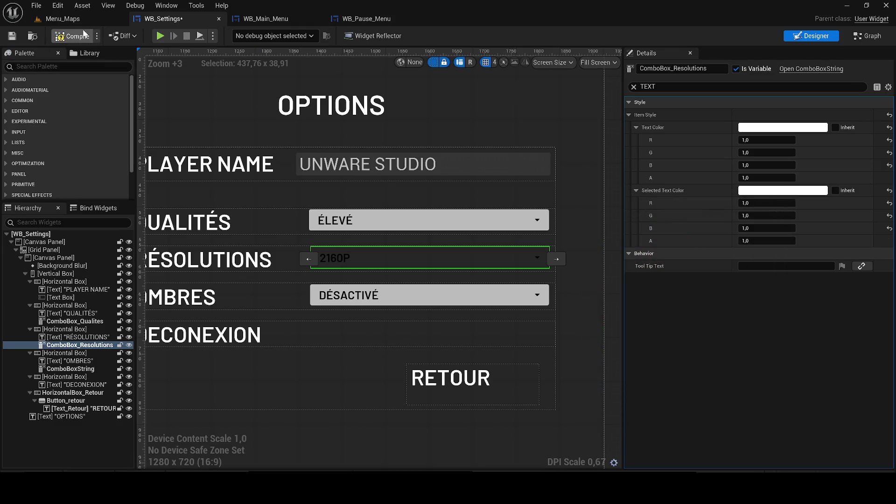
left_click(96, 22)
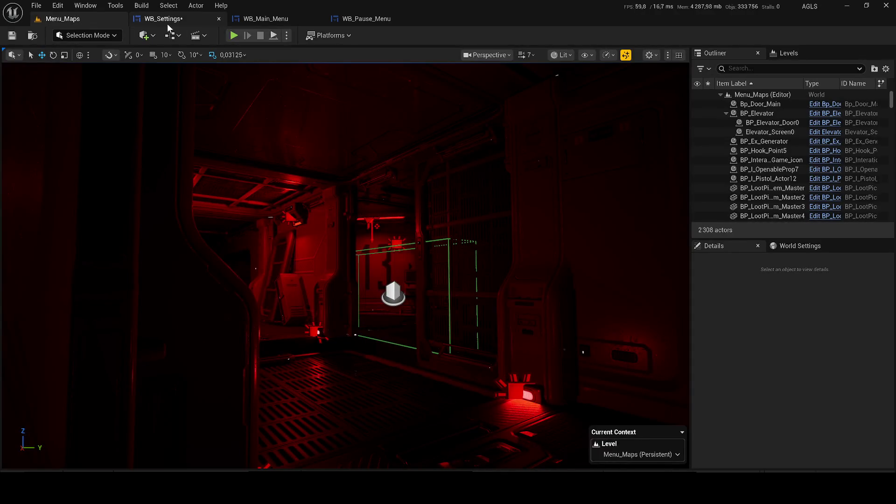
Launch a play preview, choose 1080P from the OPTIONS Résolutions list, and close the preview.
left_click(163, 20)
left_click(199, 36)
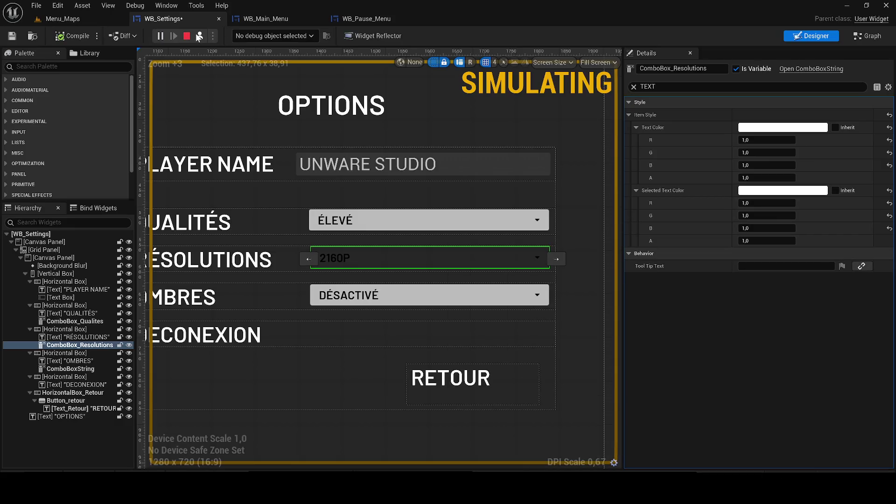
left_click(187, 36)
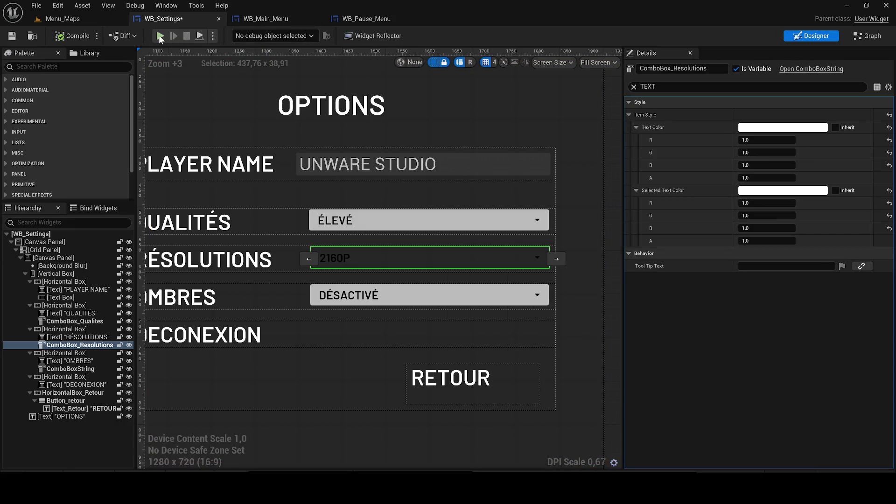
key("alt+p")
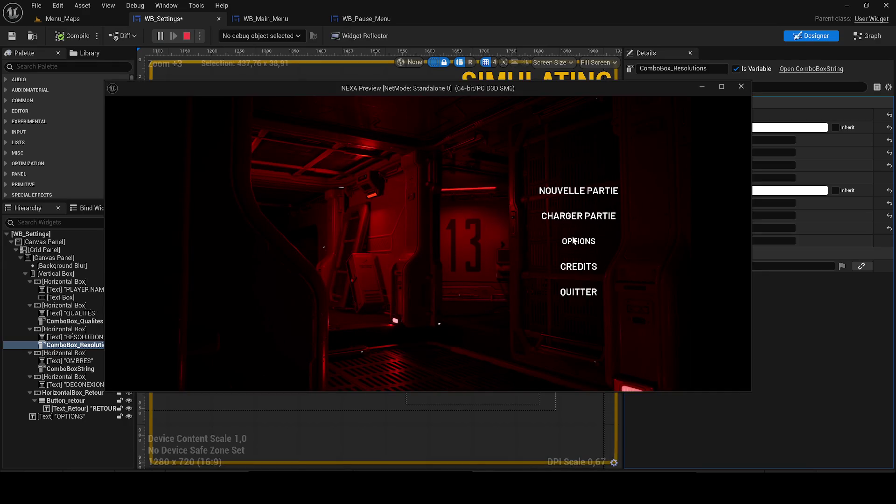
left_click(573, 239)
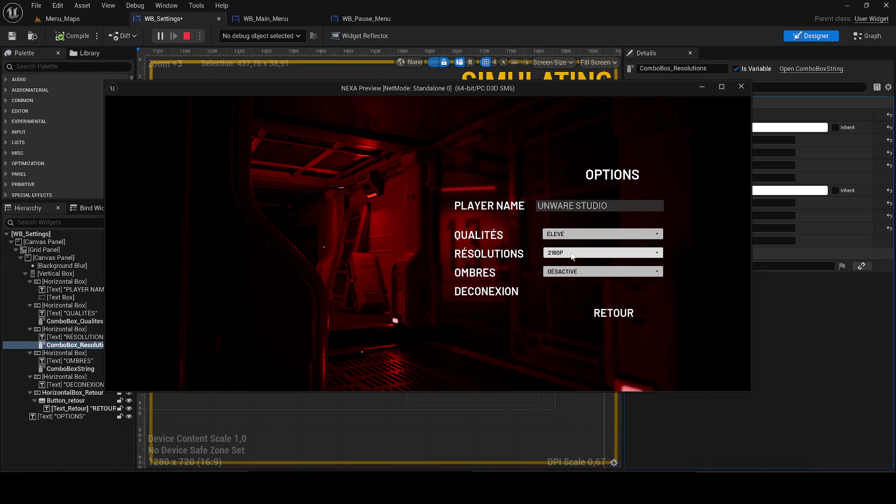
left_click(576, 254)
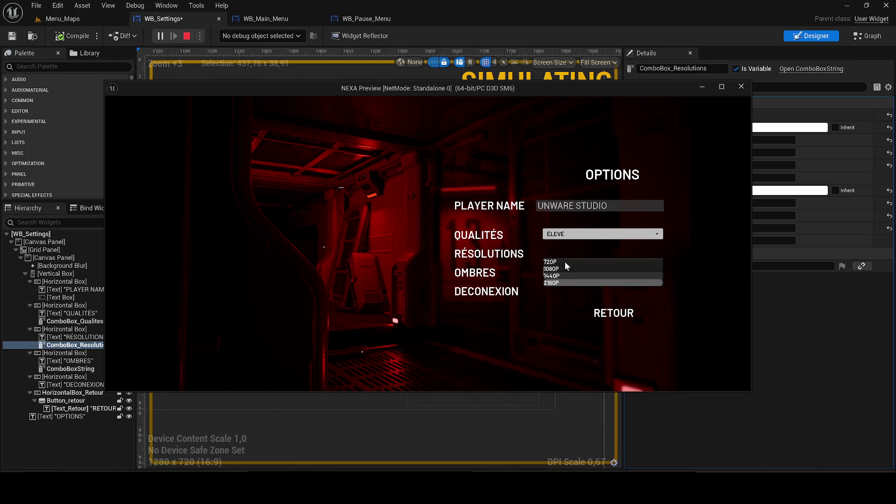
left_click(566, 269)
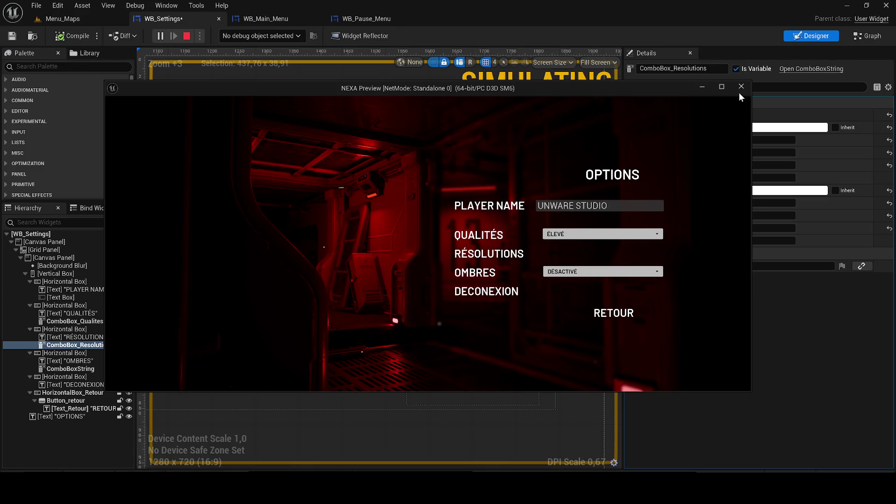
left_click(741, 86)
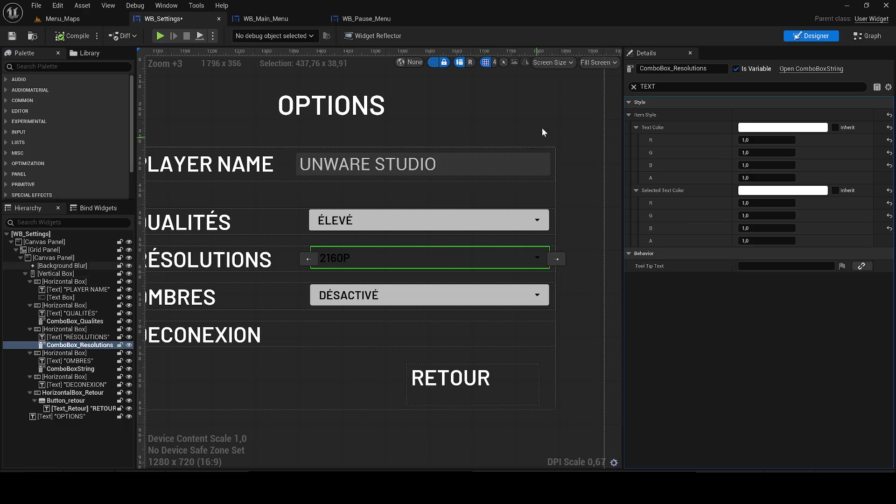
Try a pink item text colour, then set it back to white and compile.
left_click(764, 130)
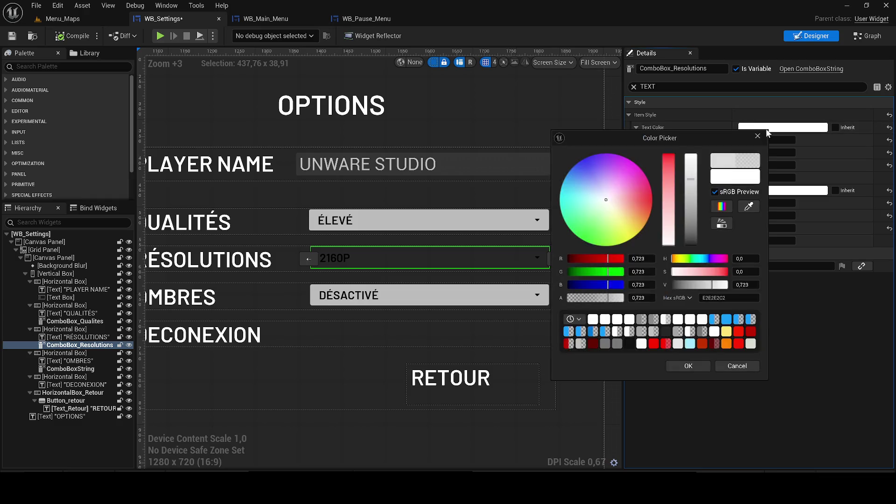
left_click(640, 191)
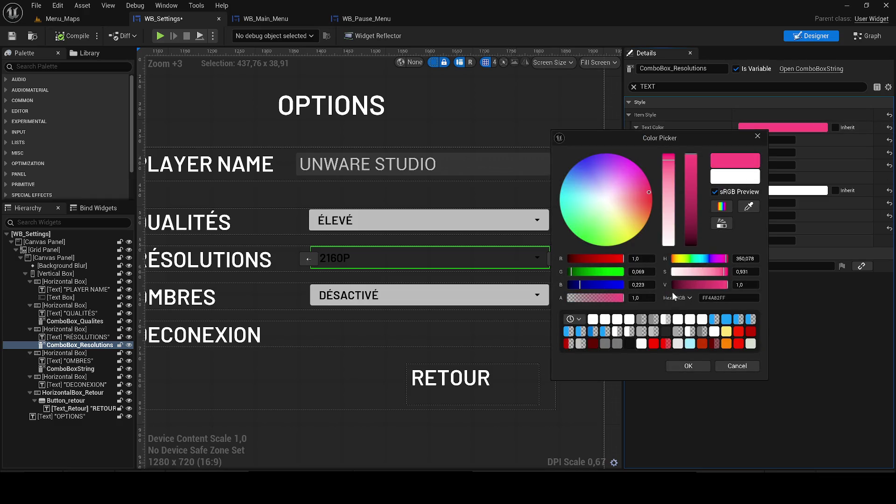
left_click(688, 366)
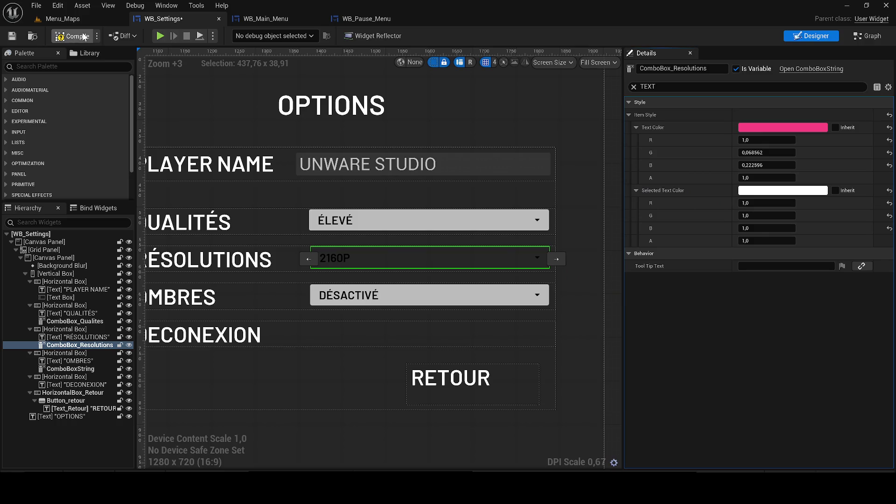
left_click(63, 36)
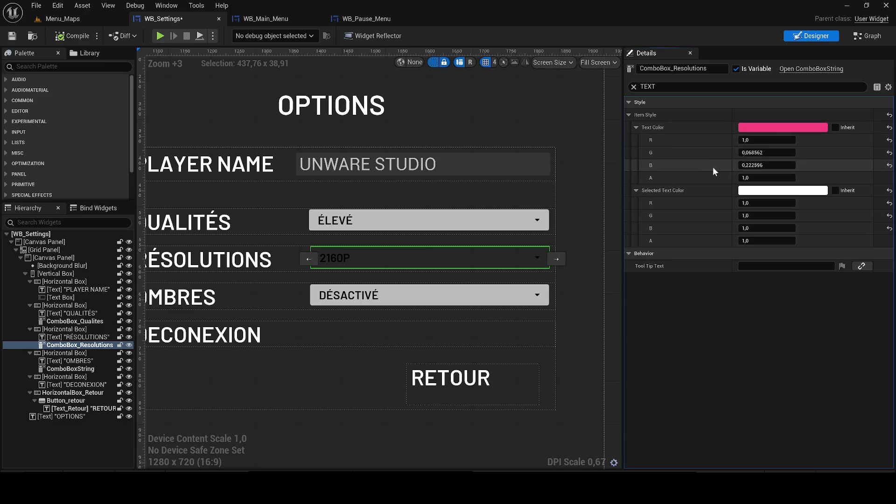
left_click(764, 128)
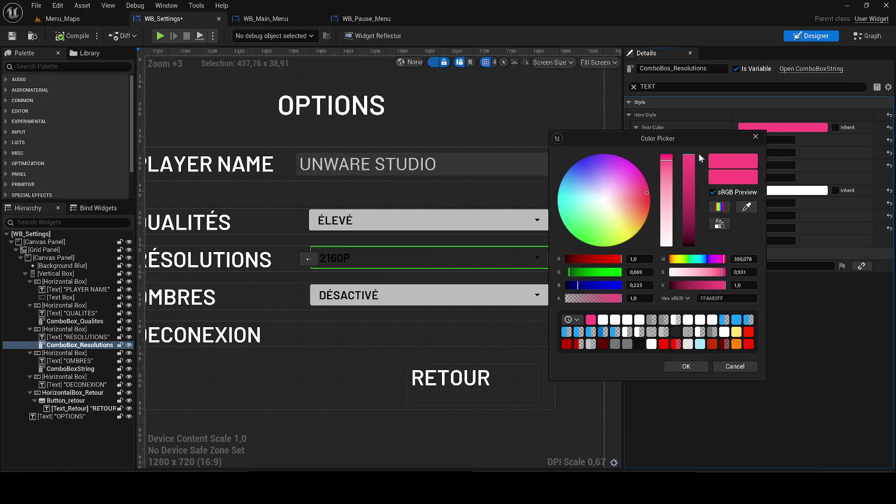
left_click(688, 343)
left_click(686, 367)
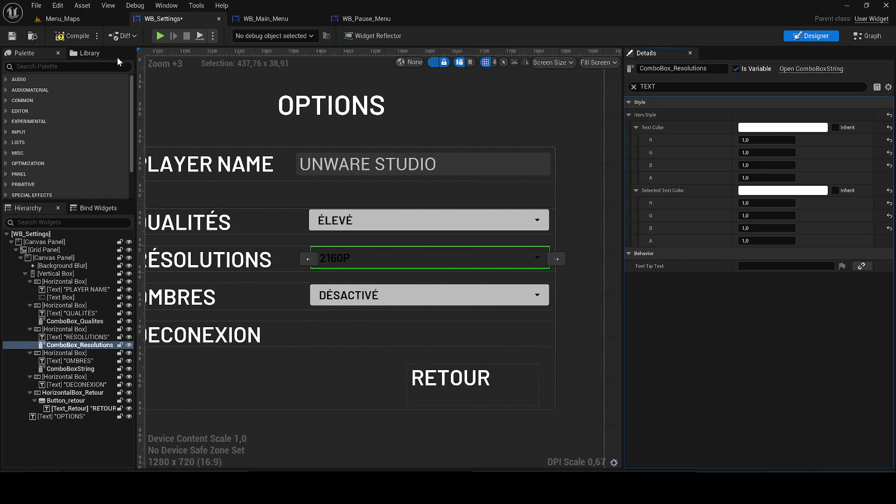
left_click(72, 36)
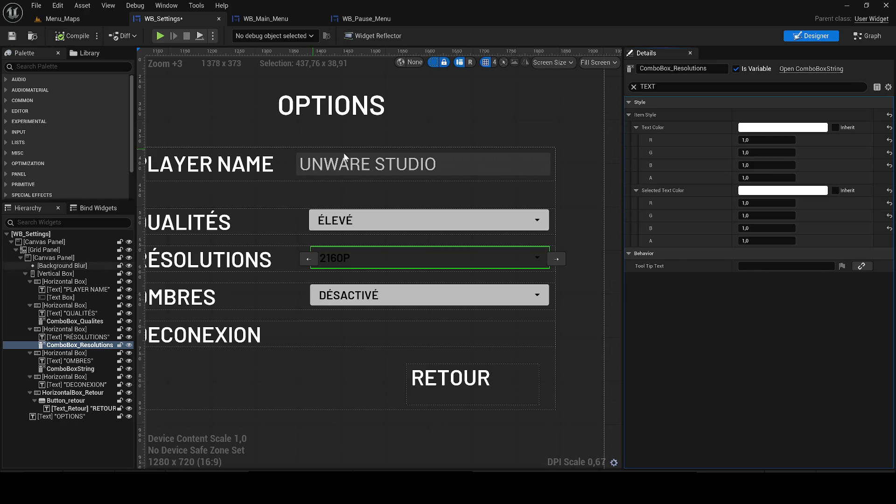
Filter Details for COLOR, set the brush outline colour to opaque white and compile.
left_click(634, 87)
type("COLOR")
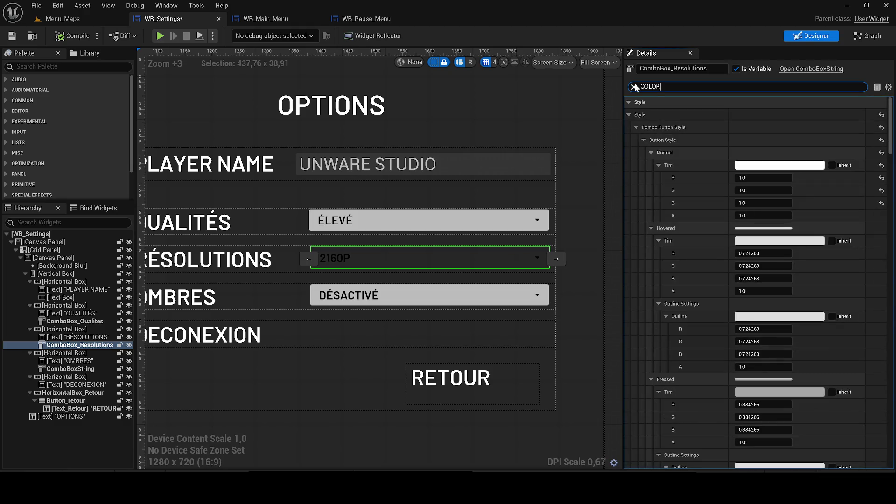
scroll(889, 196, "down", 5)
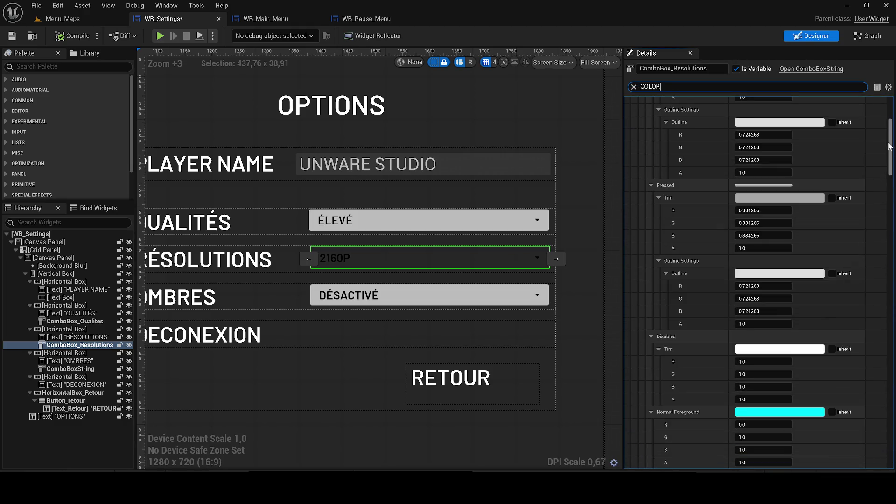
left_click_drag(891, 161, 888, 230)
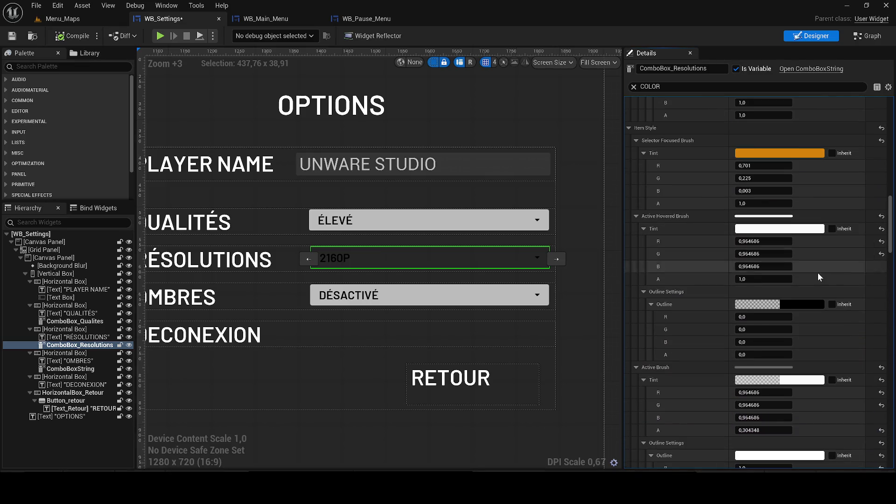
left_click(791, 301)
left_click_drag(717, 322, 717, 238)
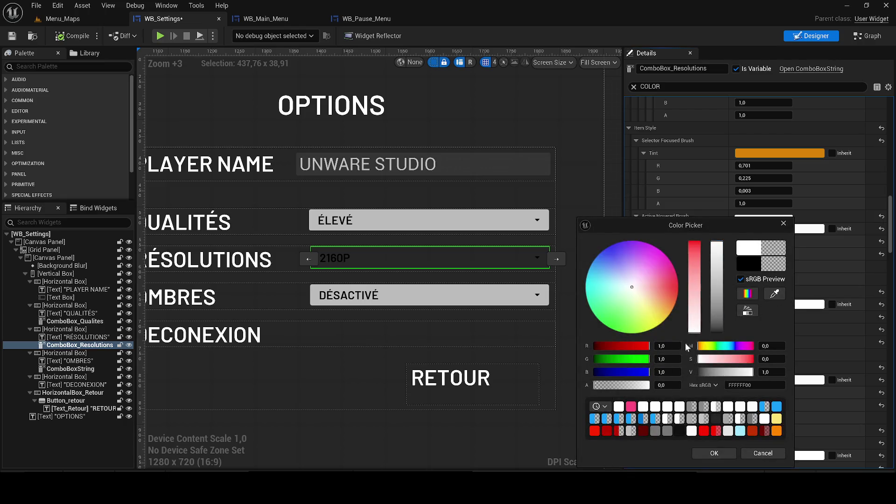
left_click(649, 385)
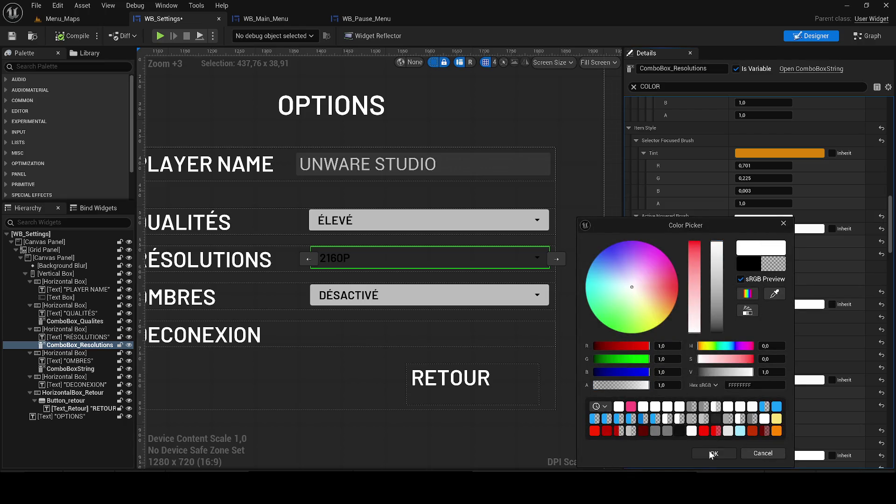
left_click(714, 453)
left_click(78, 35)
Check the brush tint and outline colour pickers, keeping the outline white, and compile.
scroll(892, 153, "down", 4)
scroll(891, 214, "down", 8)
left_click_drag(892, 245, 891, 345)
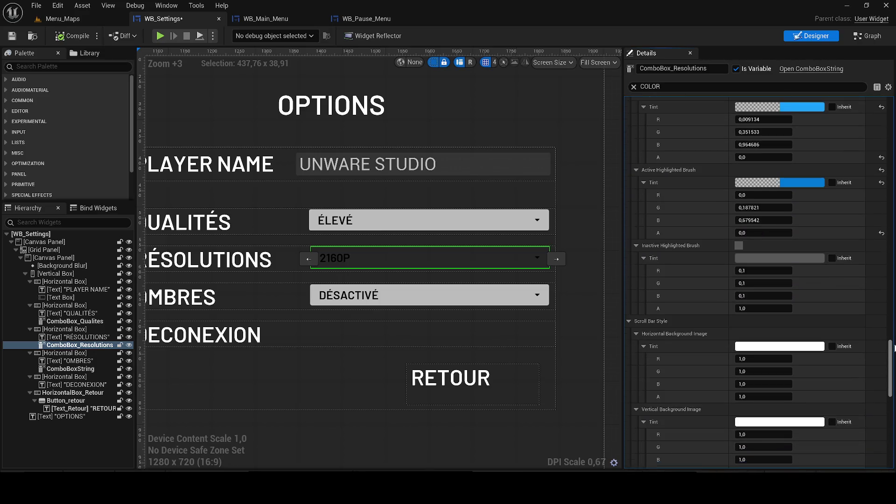
left_click(753, 261)
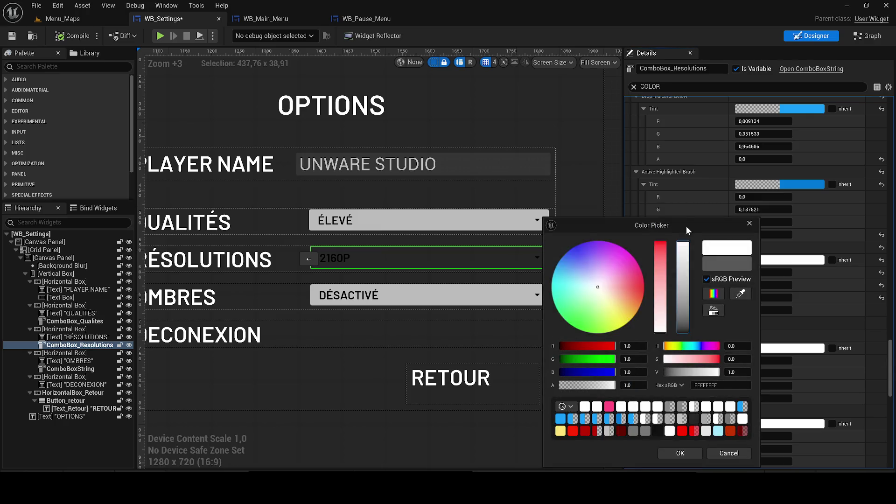
left_click(680, 452)
left_click_drag(891, 367, 895, 434)
left_click(761, 399)
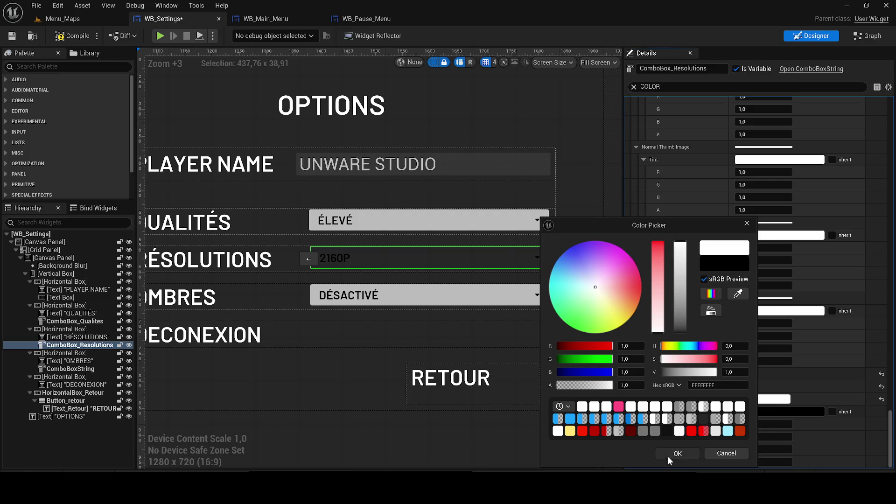
left_click(675, 454)
left_click(67, 37)
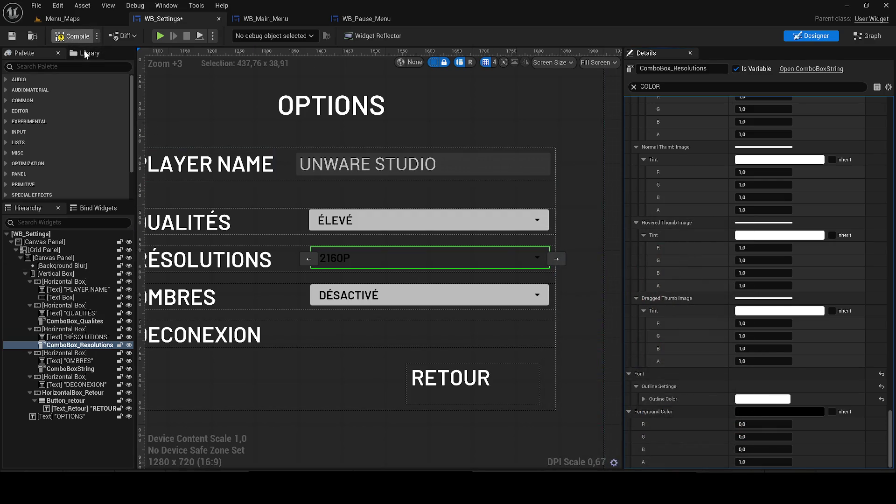
Set the combo box's foreground colour to white instead of black.
left_click(752, 410)
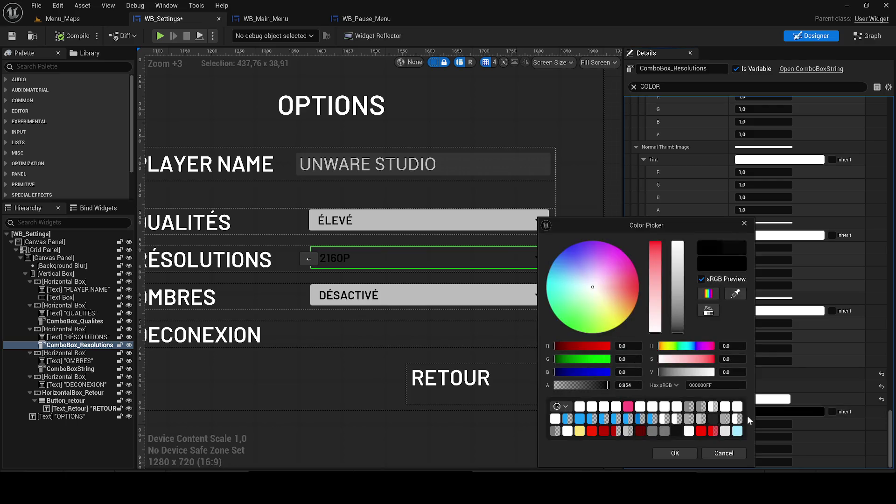
left_click_drag(673, 284, 684, 218)
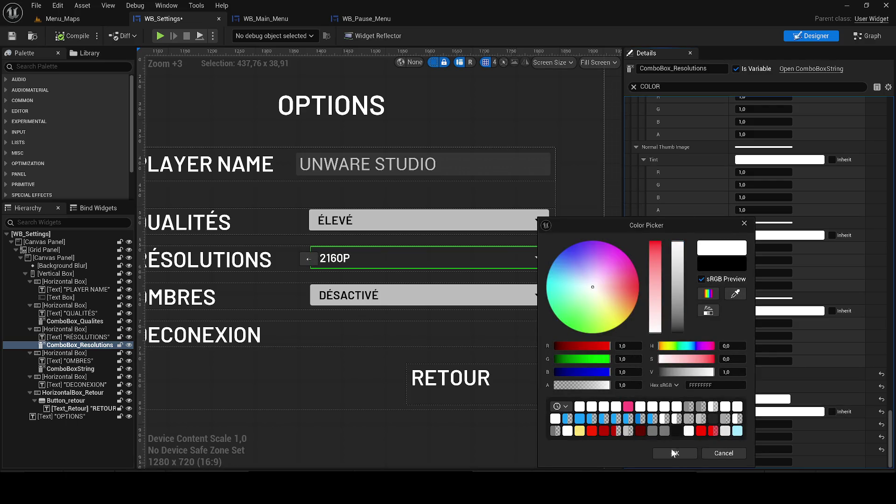
left_click(675, 452)
scroll(412, 251, "up", 2)
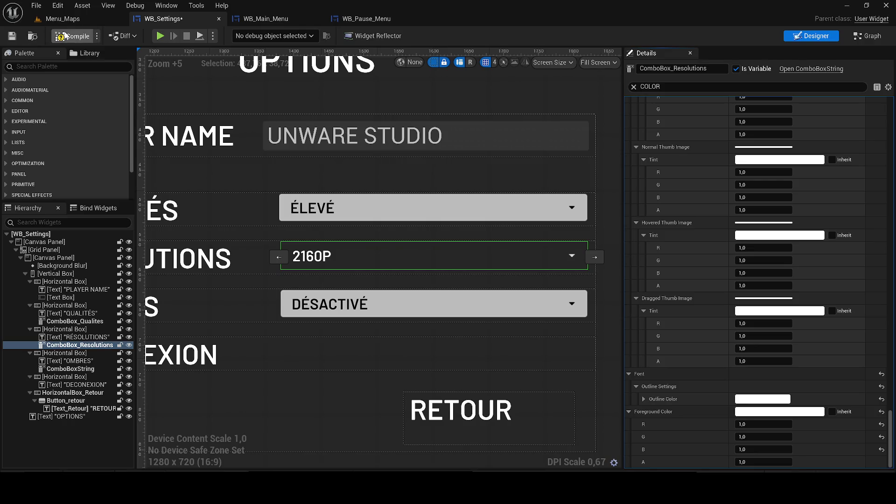
left_click(77, 17)
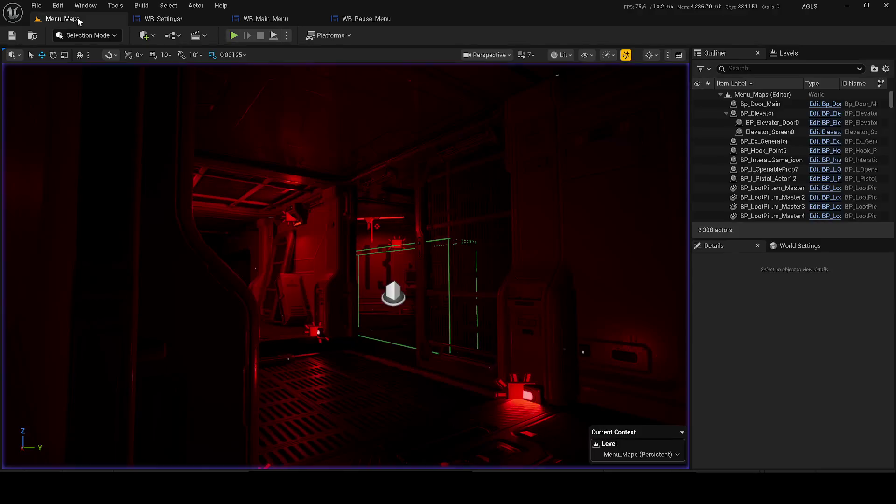
Play-test the options menu, choosing 1080P and then 1440P in Résolutions.
left_click(233, 36)
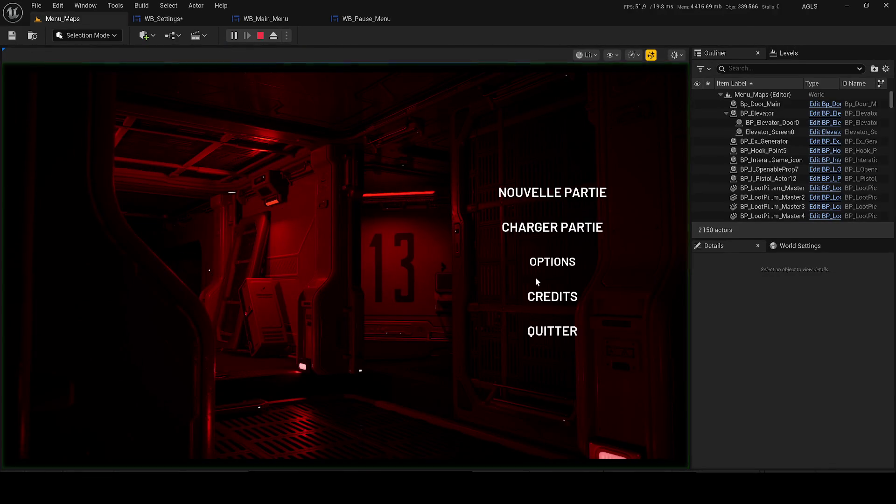
left_click(542, 267)
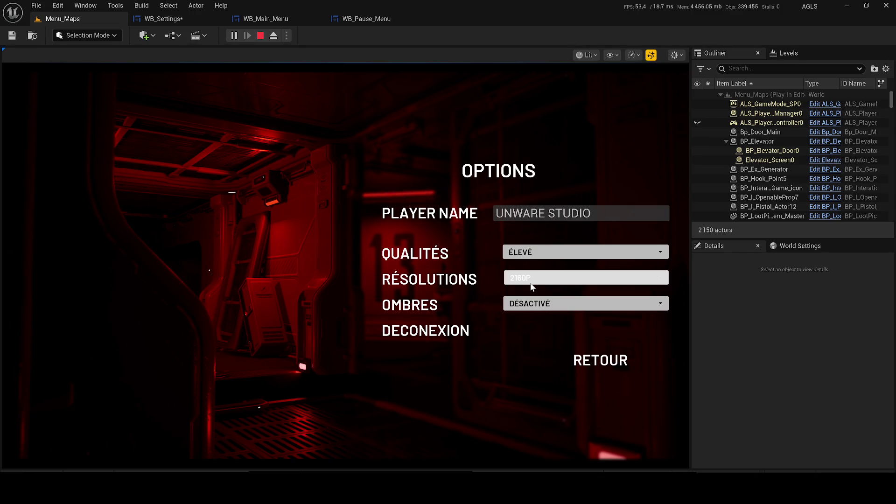
left_click(569, 276)
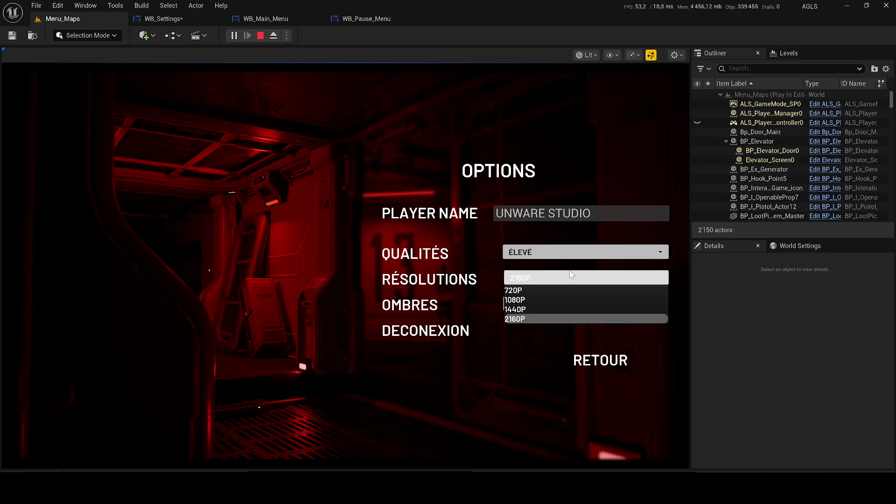
left_click(553, 301)
left_click(540, 278)
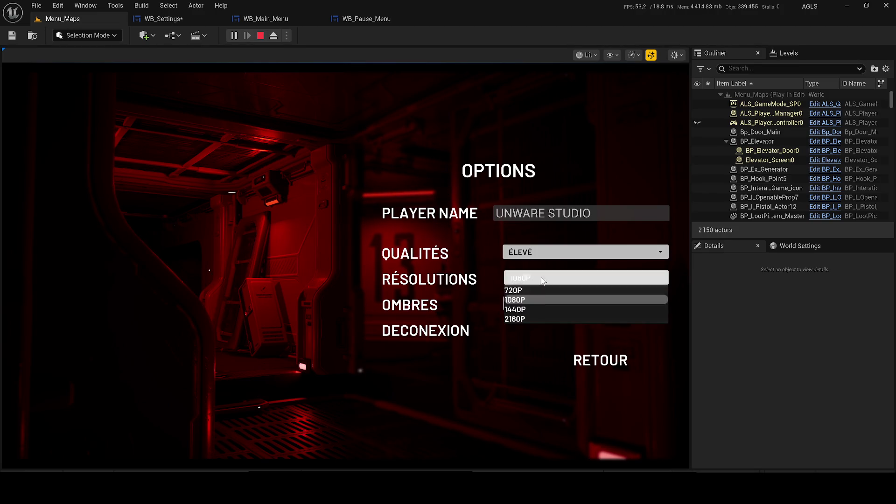
left_click(538, 310)
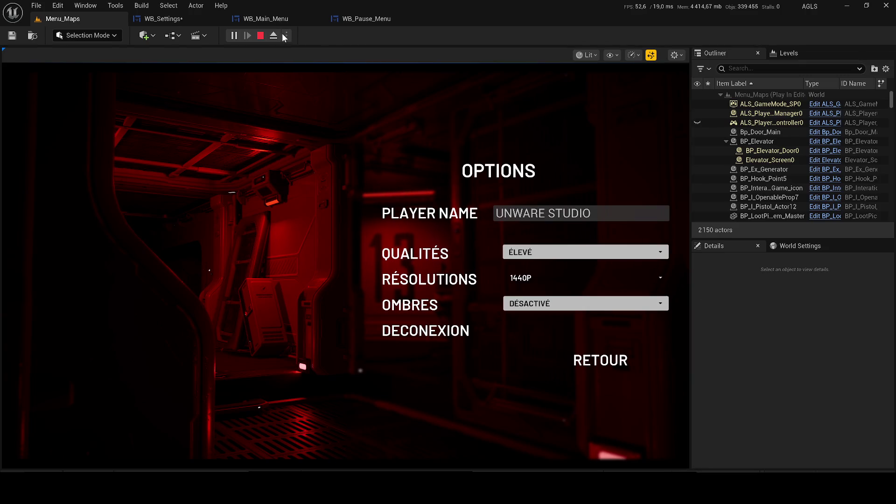
Stop the play session and save the WB_Settings widget.
left_click(260, 35)
left_click(192, 21)
key("ctrl+s")
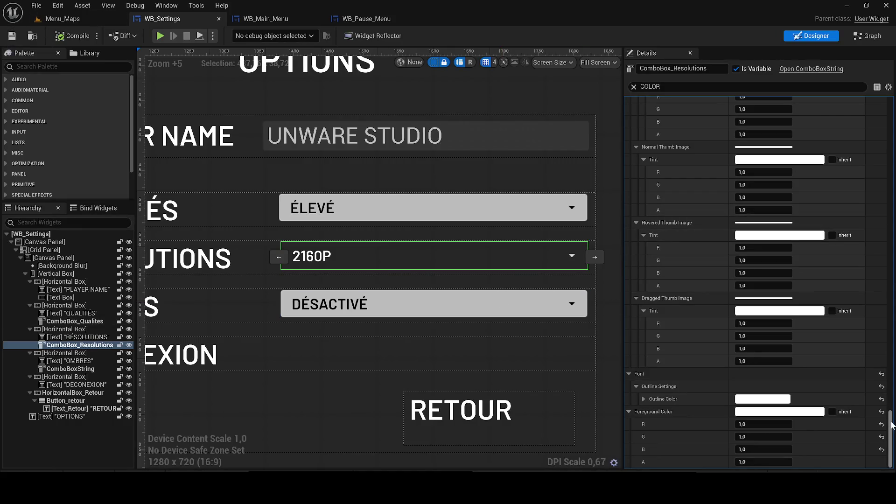
Set ComboBox_Resolutions' Hovered Tint to red (0.724, 0, 0).
left_click_drag(892, 424, 891, 112)
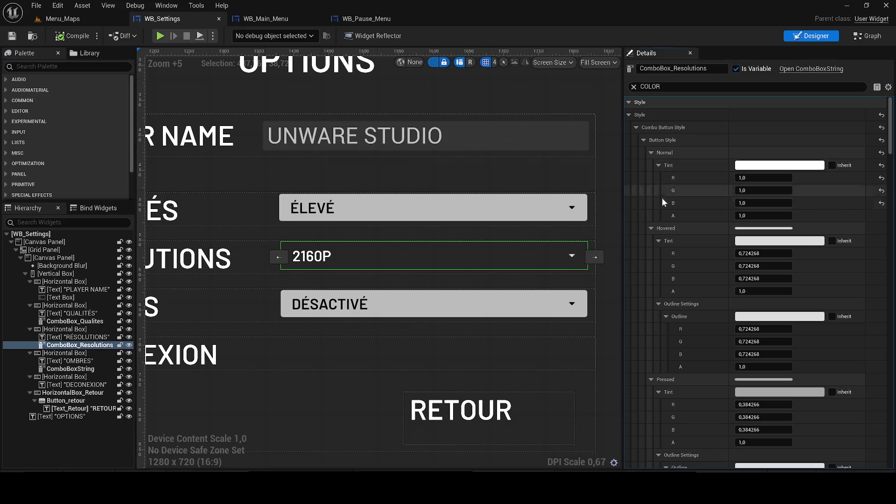
left_click(765, 241)
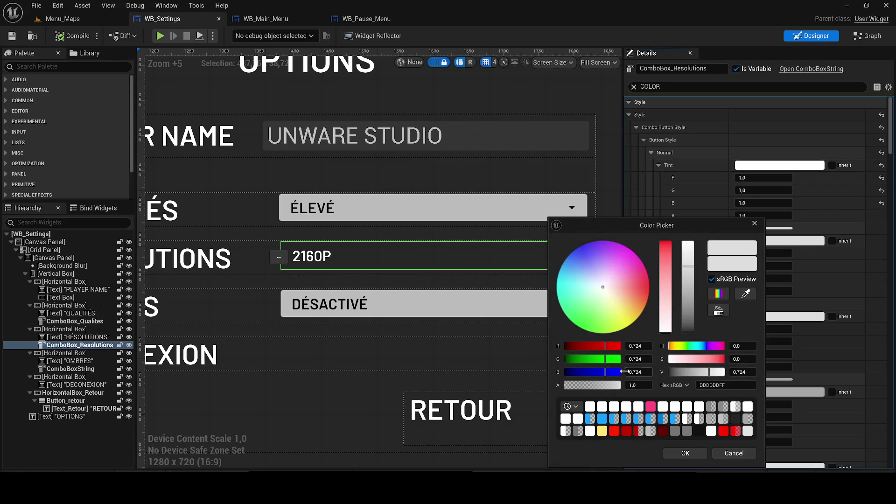
left_click_drag(664, 258, 661, 235)
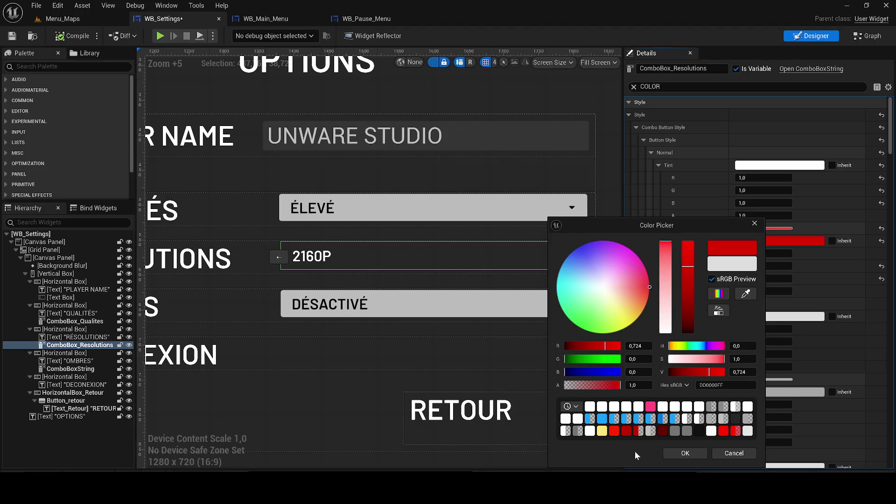
left_click(679, 453)
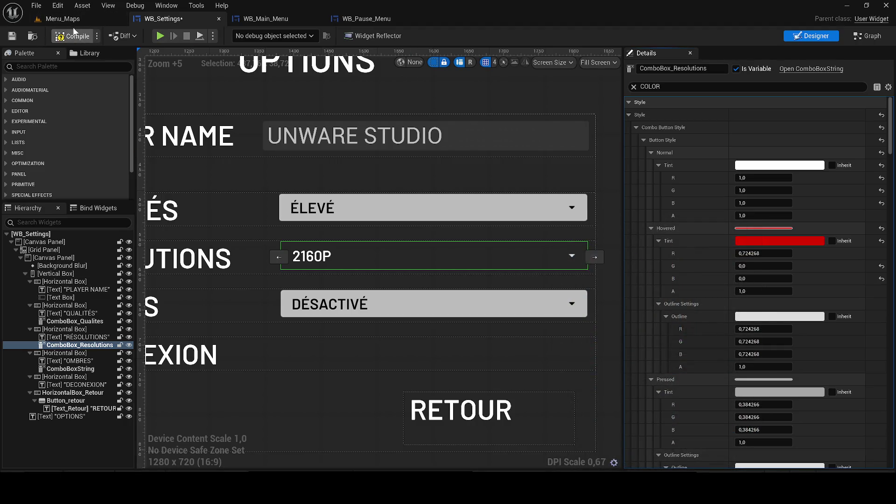
left_click(72, 19)
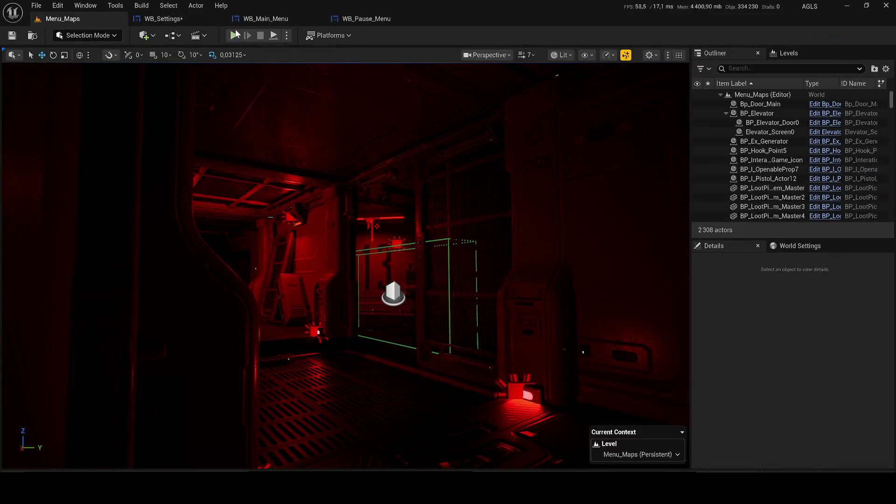
Play-test the red hover, cycling Résolutions through 1440P, 1080P and back to 2160P.
key("alt+p")
left_click(539, 260)
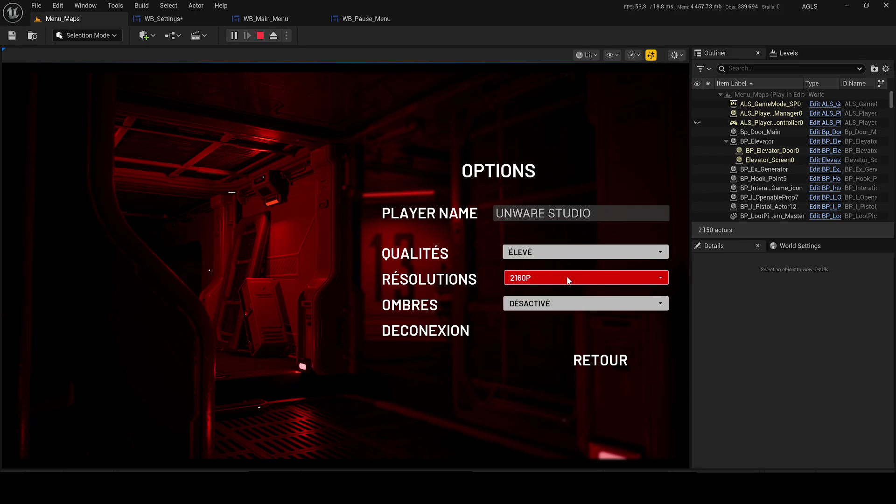
left_click(599, 283)
left_click(599, 282)
left_click(575, 284)
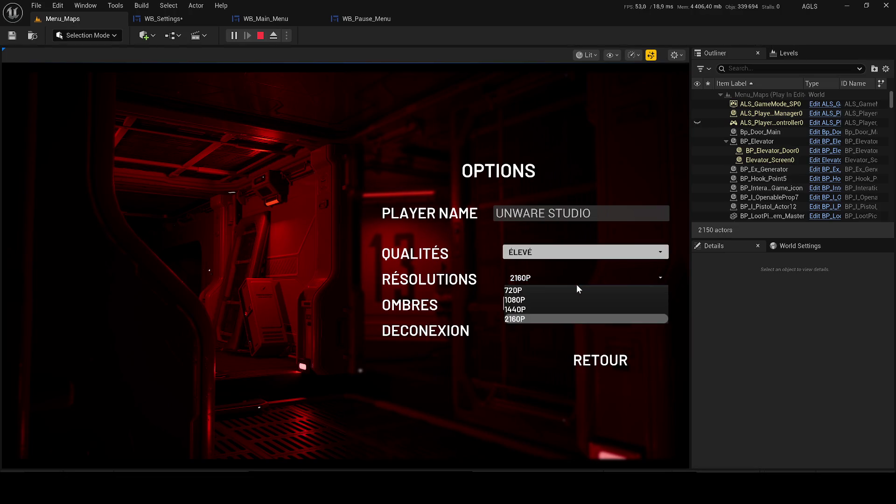
left_click(538, 309)
left_click(530, 283)
left_click(530, 299)
left_click(529, 282)
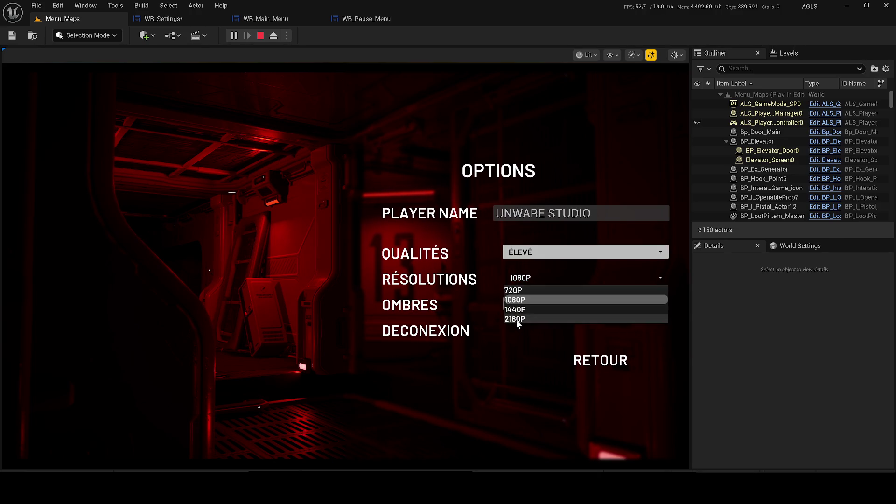
left_click(516, 319)
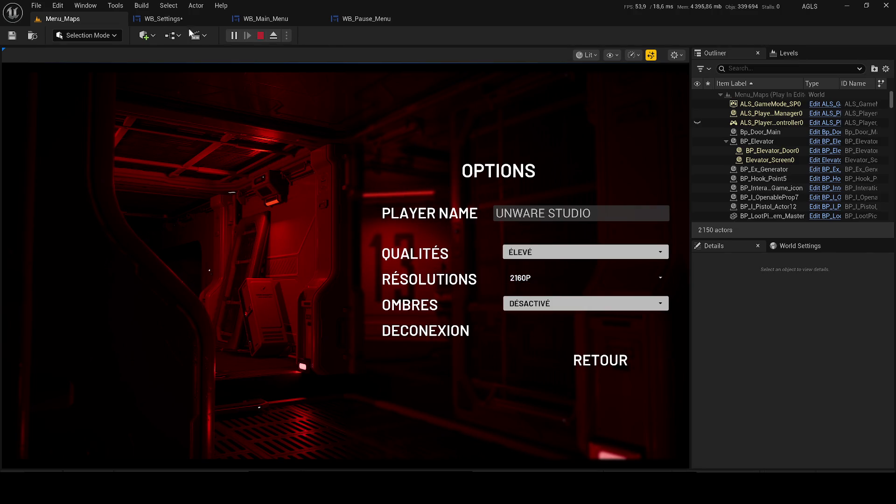
key("Escape")
Change ComboBox_Resolutions' Hovered Tint to black.
left_click(779, 241)
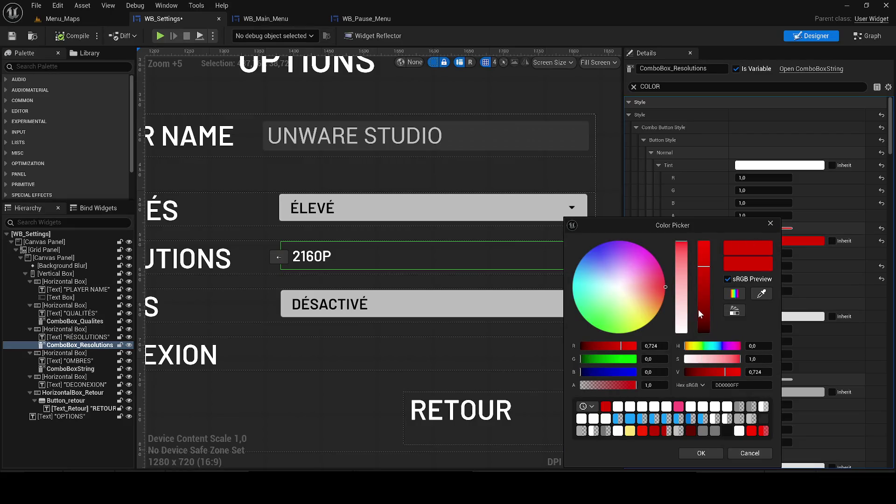
left_click_drag(695, 310, 719, 411)
left_click(717, 454)
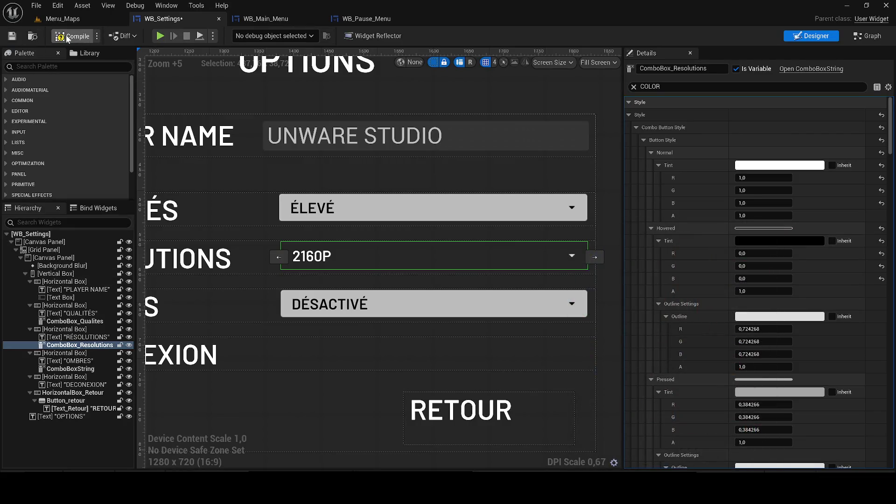
left_click(127, 23)
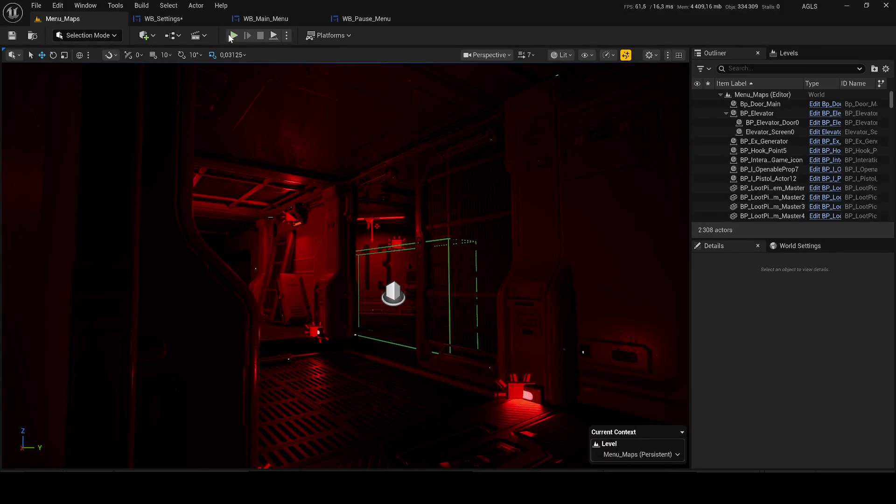
Play-test the options menu, switching Résolutions to 1080P, then stop the session.
key("alt+p")
left_click(559, 260)
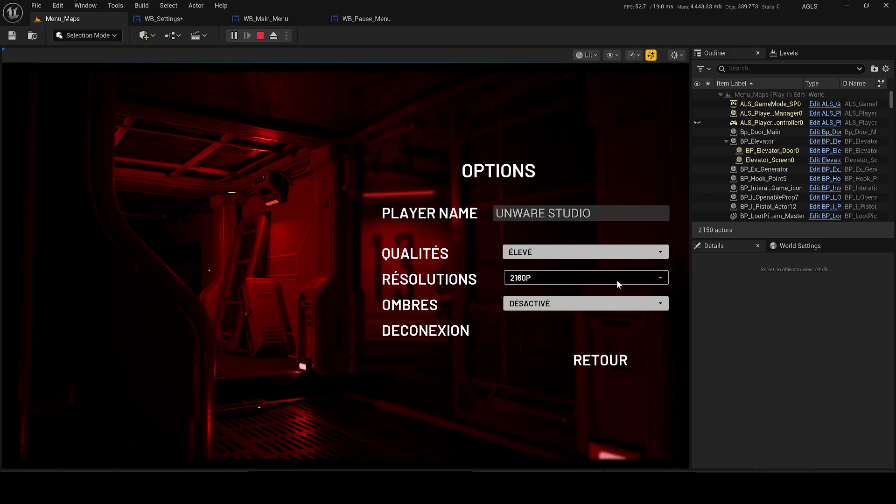
left_click(598, 283)
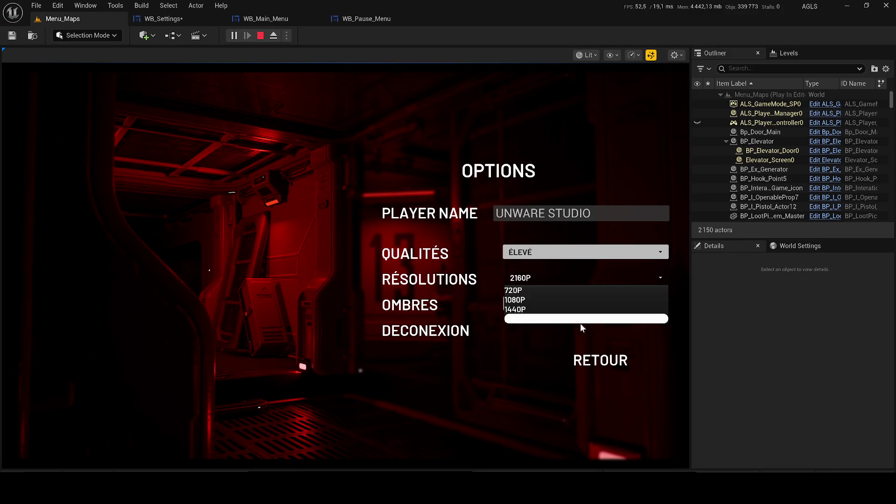
left_click(575, 301)
left_click(552, 279)
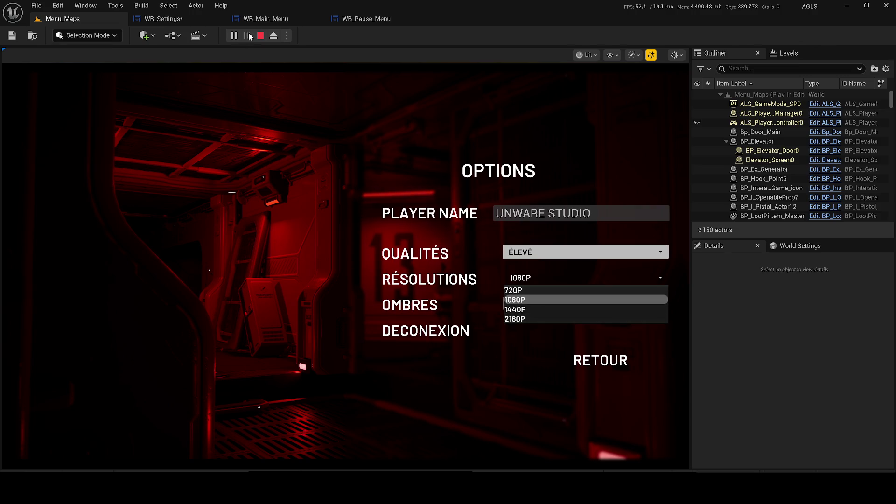
left_click(260, 36)
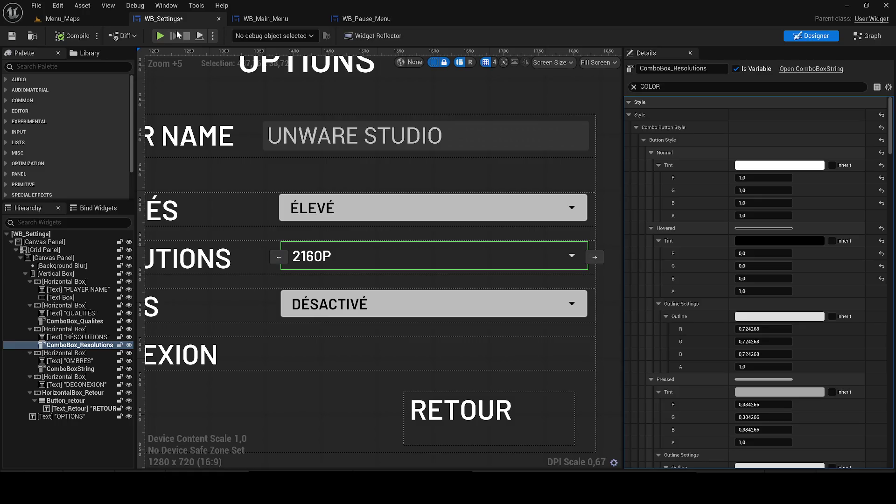
left_click_drag(892, 126, 893, 236)
scroll(793, 289, "down", 6)
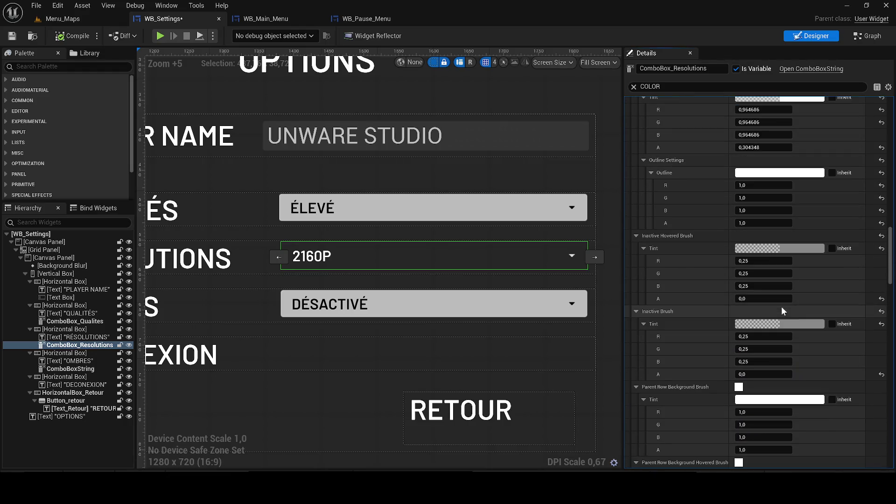
scroll(778, 324, "down", 5)
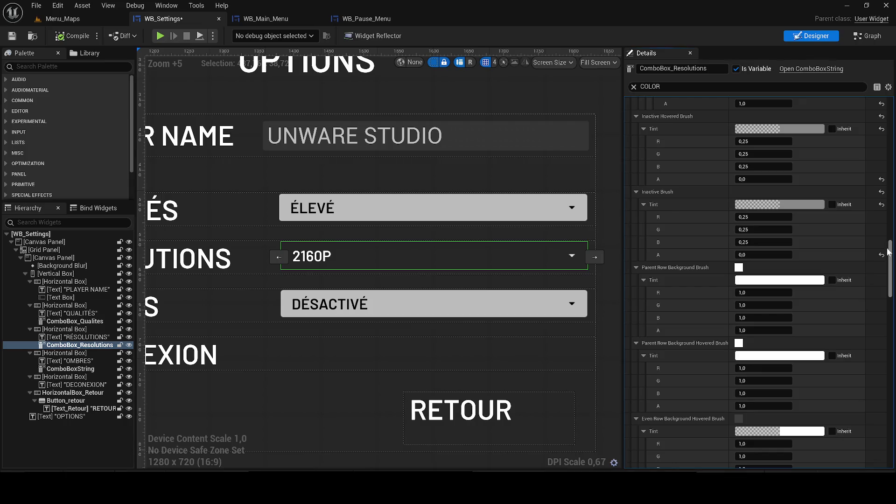
scroll(882, 274, "down", 15)
scroll(876, 319, "down", 15)
scroll(869, 398, "down", 15)
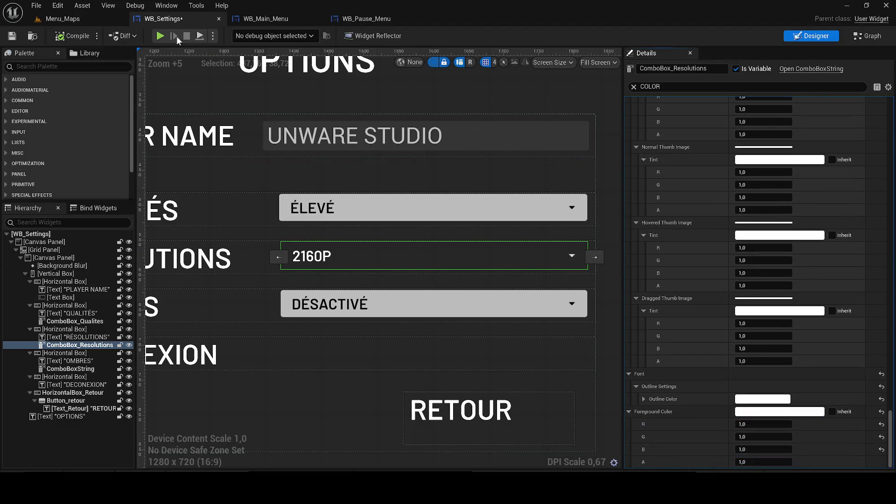
key("alt+p")
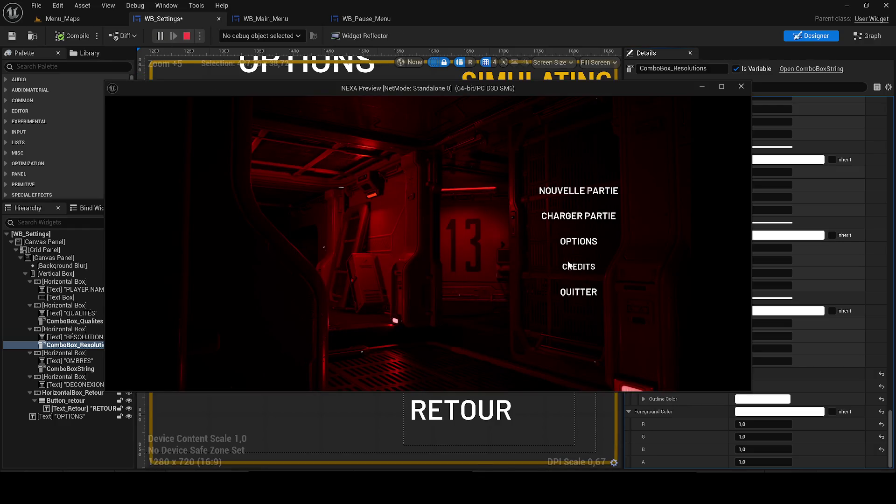
left_click(561, 243)
left_click(602, 255)
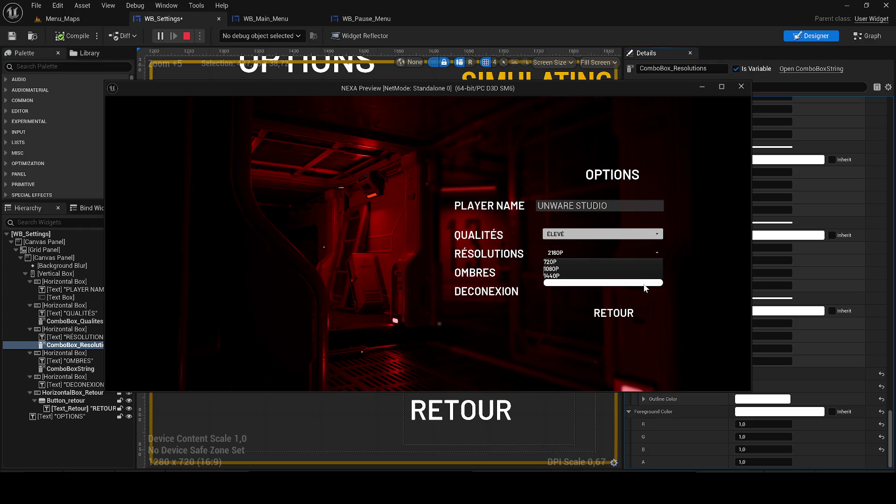
left_click(740, 87)
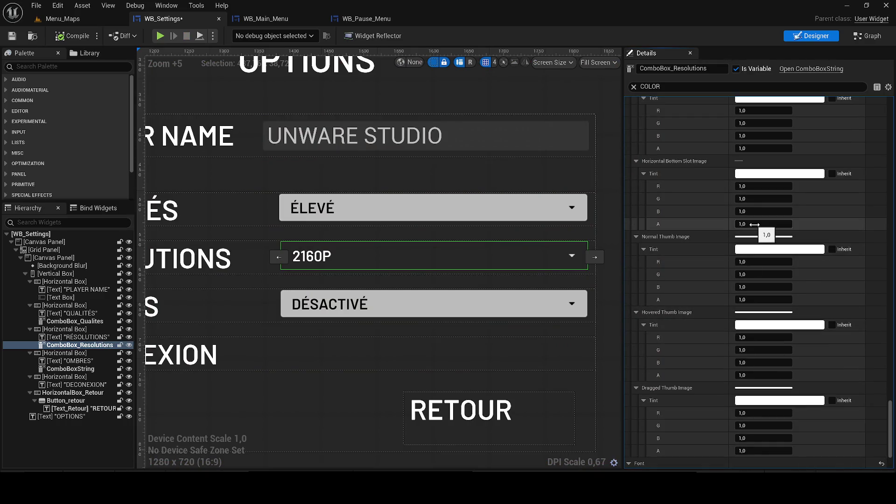
Filter the Details panel for 'hovered' properties.
scroll(756, 234, "up", 5)
left_click(678, 87)
type("hovered")
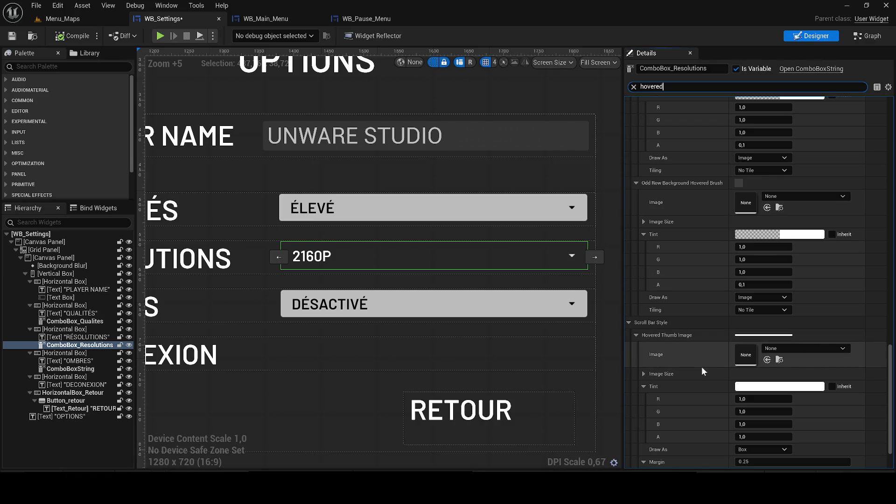
scroll(719, 350, "up", 3)
left_click_drag(890, 355, 890, 114)
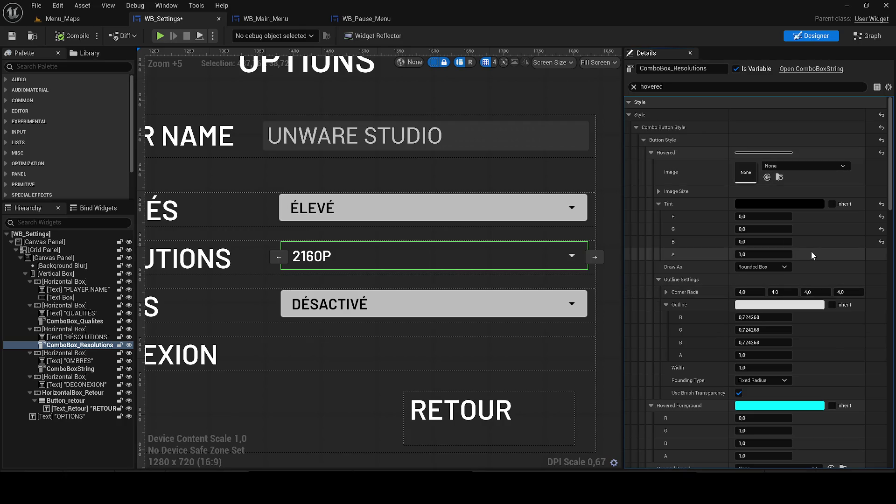
Lower the Active Hovered Brush Outline alpha to 0.082605 and start a test play.
scroll(811, 251, "down", 5)
scroll(777, 320, "down", 3)
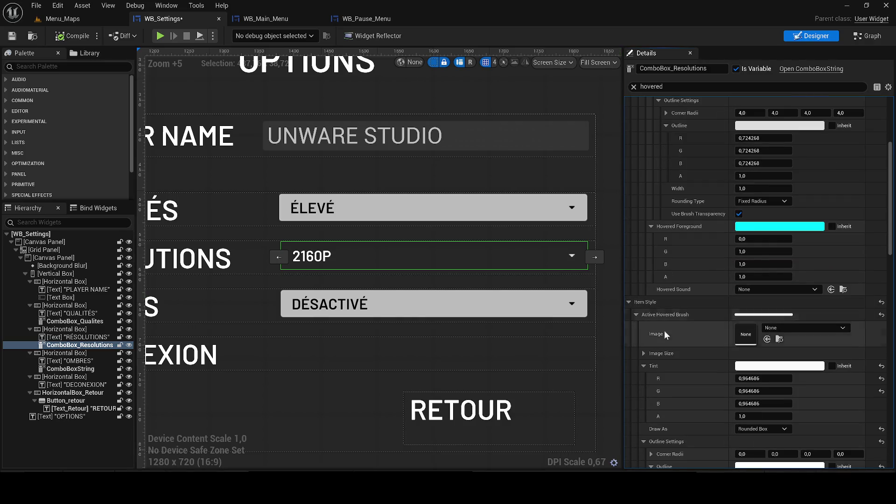
scroll(685, 331, "down", 5)
scroll(725, 303, "down", 5)
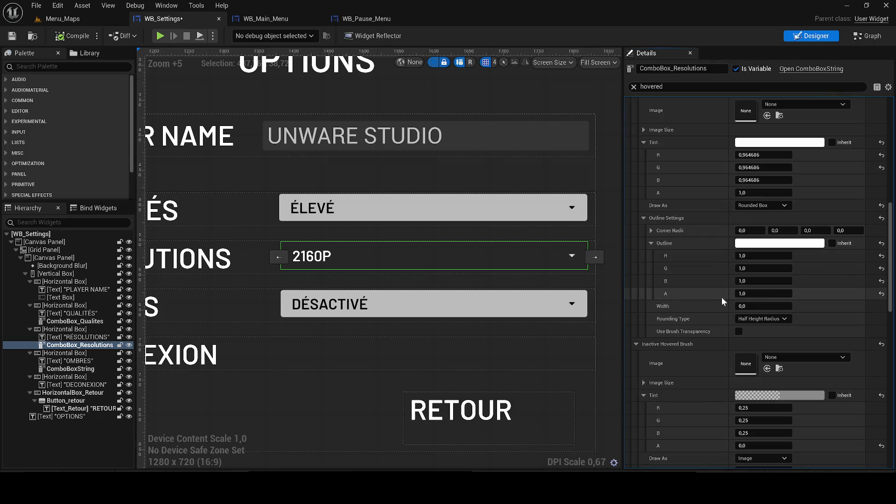
scroll(723, 296, "down", 7)
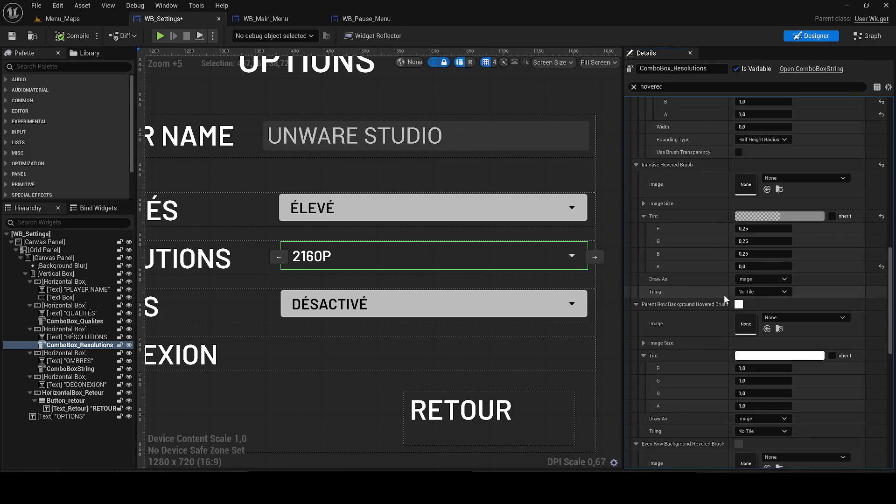
scroll(723, 295, "down", 7)
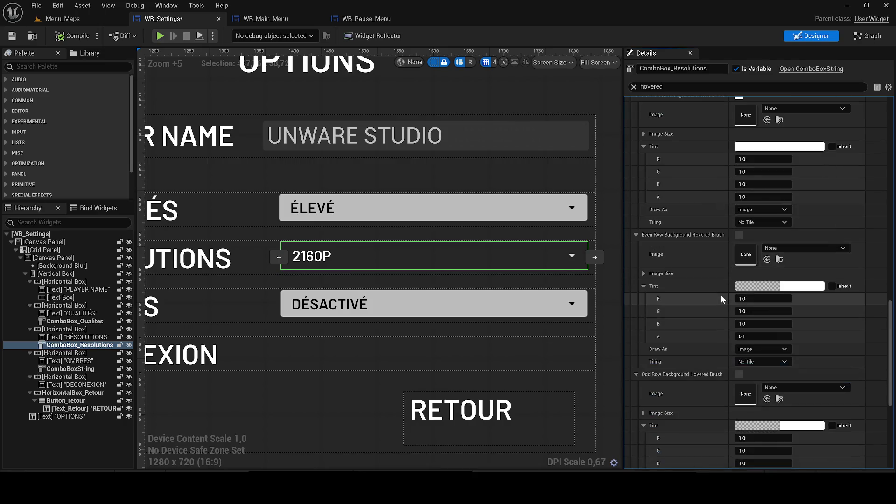
scroll(714, 296, "down", 4)
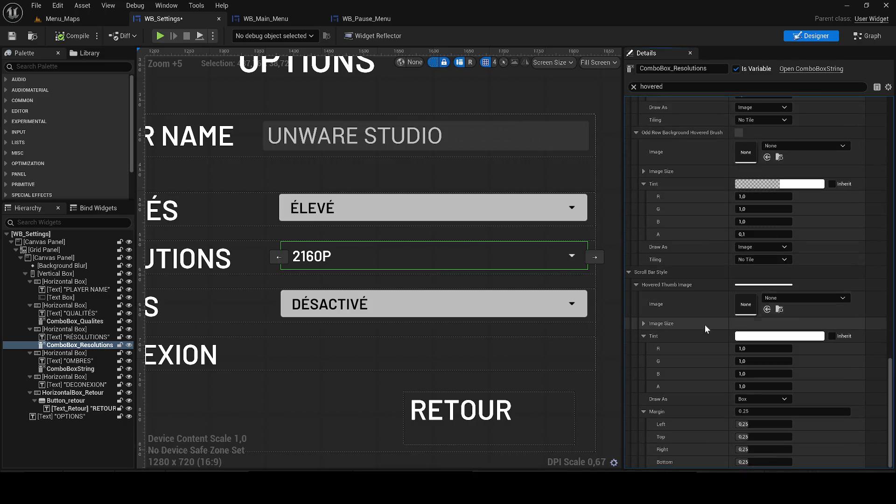
scroll(699, 346, "up", 10)
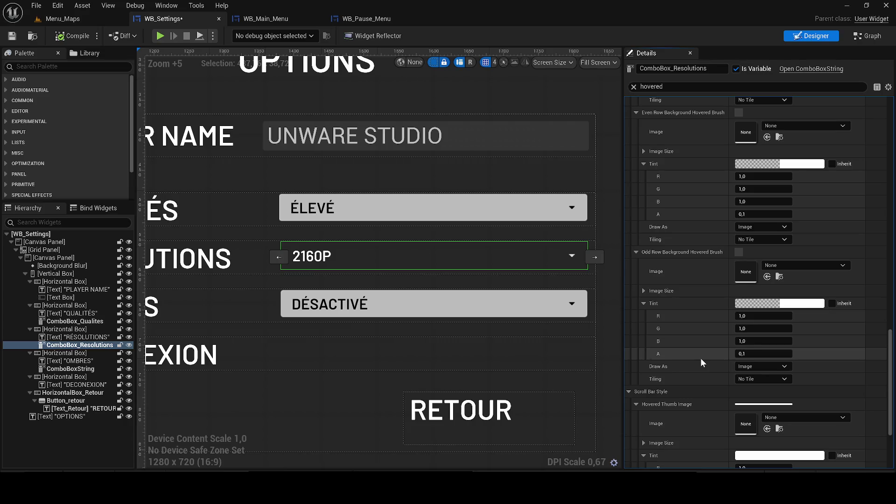
scroll(700, 348, "up", 6)
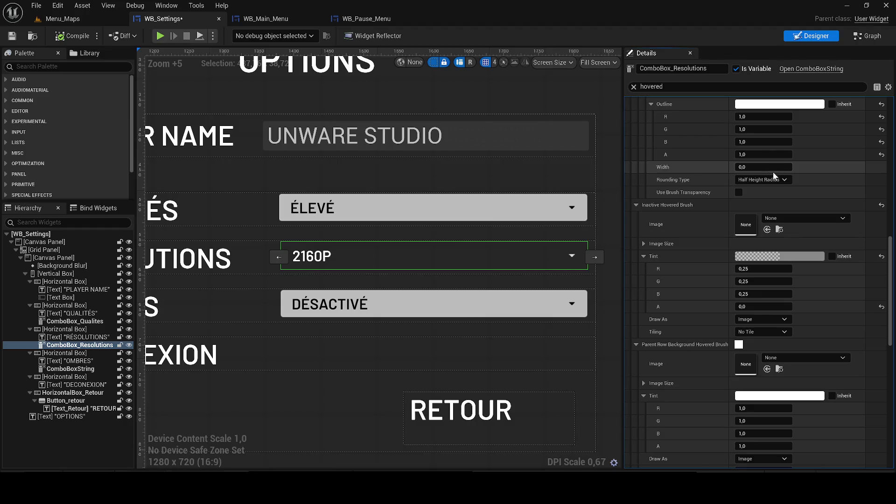
scroll(731, 267, "up", 5)
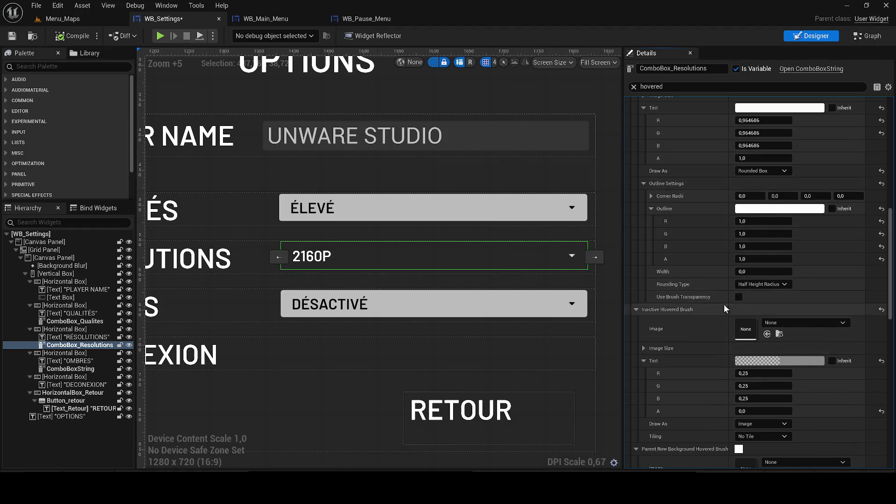
left_click(758, 268)
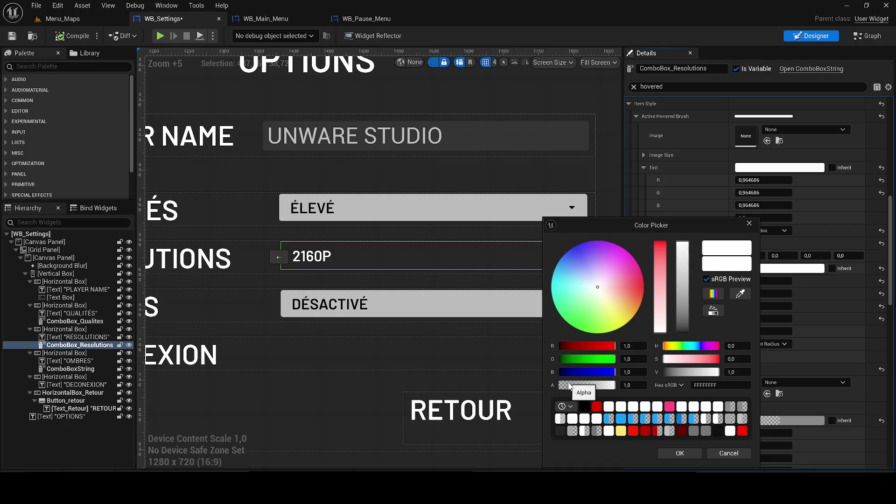
left_click_drag(576, 387, 560, 385)
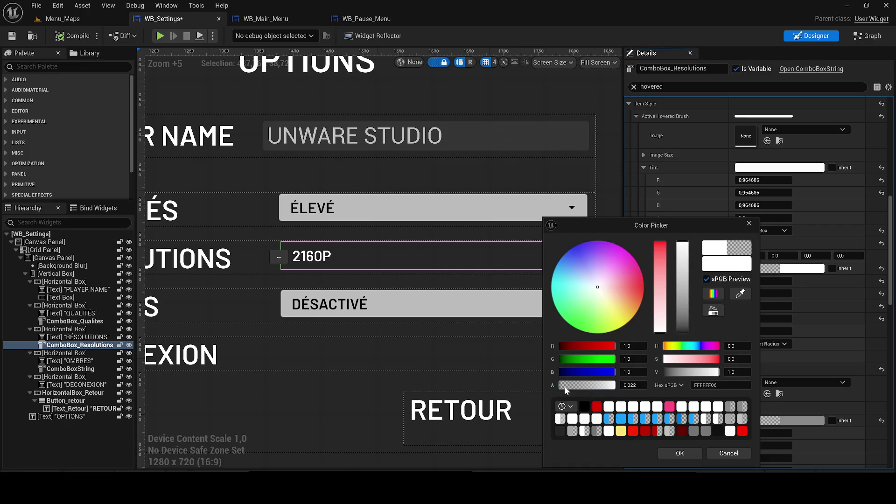
left_click(679, 454)
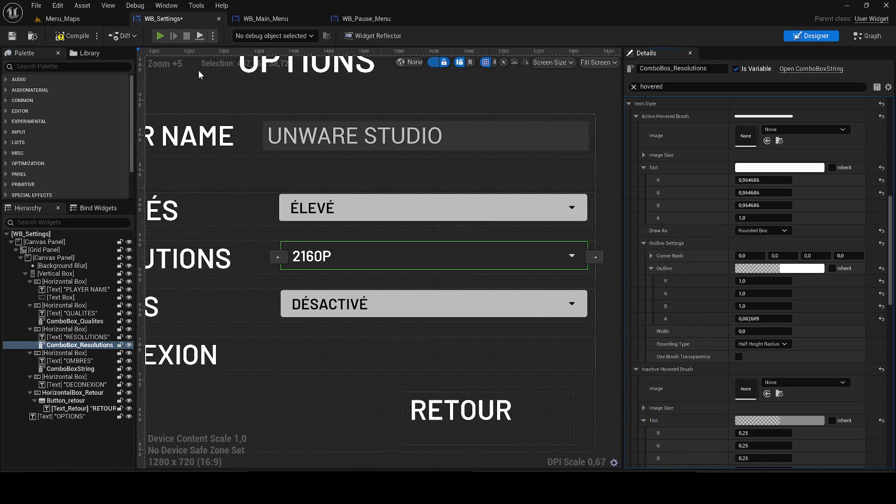
key("alt+p")
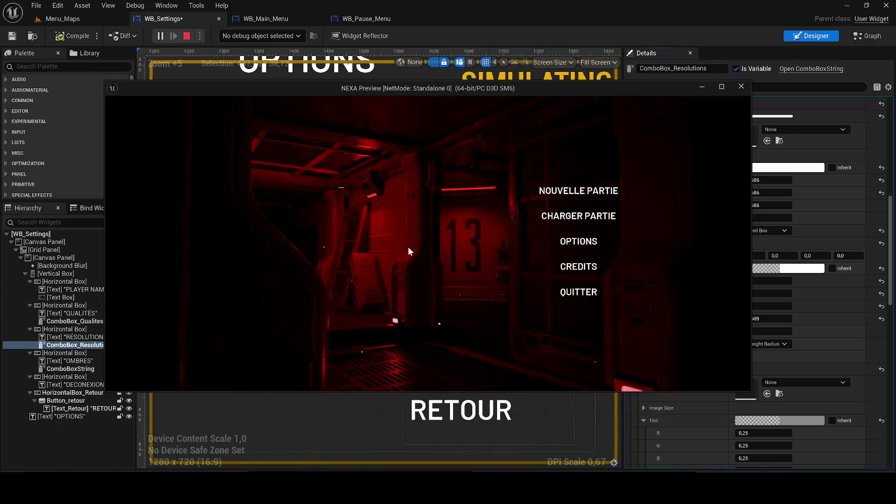
Check the resolutions list in the running game's options, then close the preview.
left_click(579, 239)
left_click(595, 252)
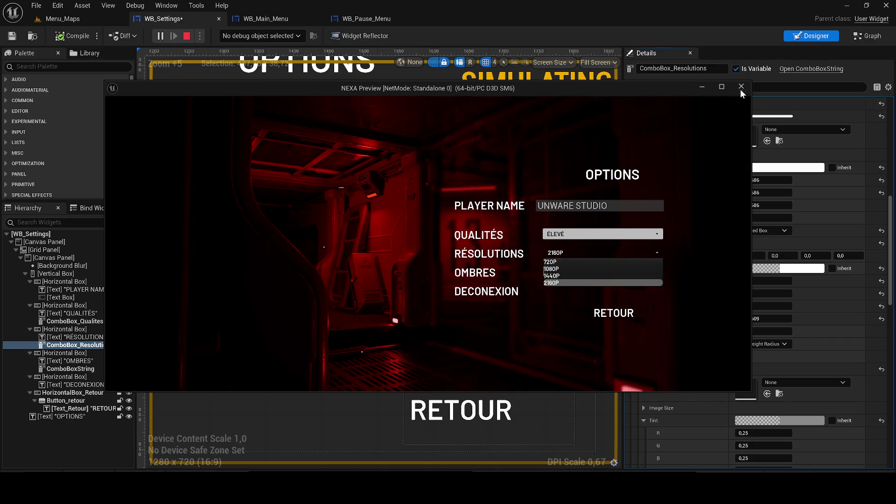
left_click(741, 86)
Lower the Active Hovered Brush Tint alpha to 0.065565 and relaunch the game.
scroll(774, 315, "up", 4)
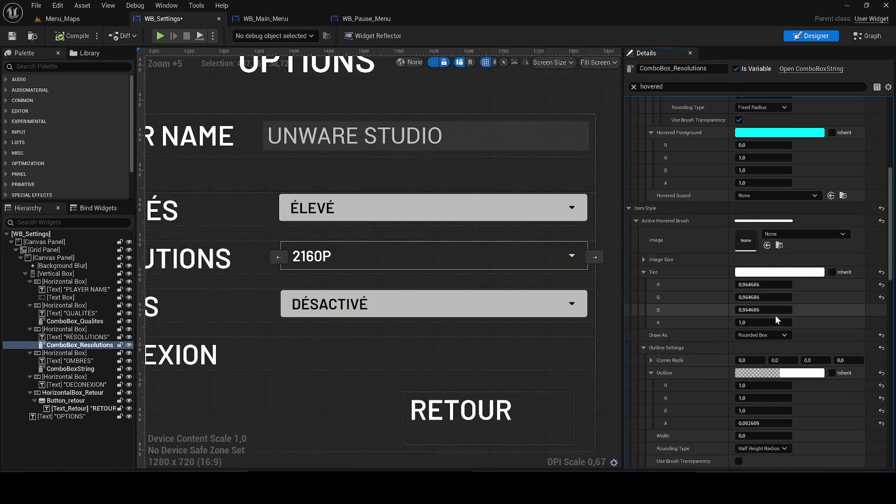
scroll(776, 319, "up", 1)
left_click(749, 288)
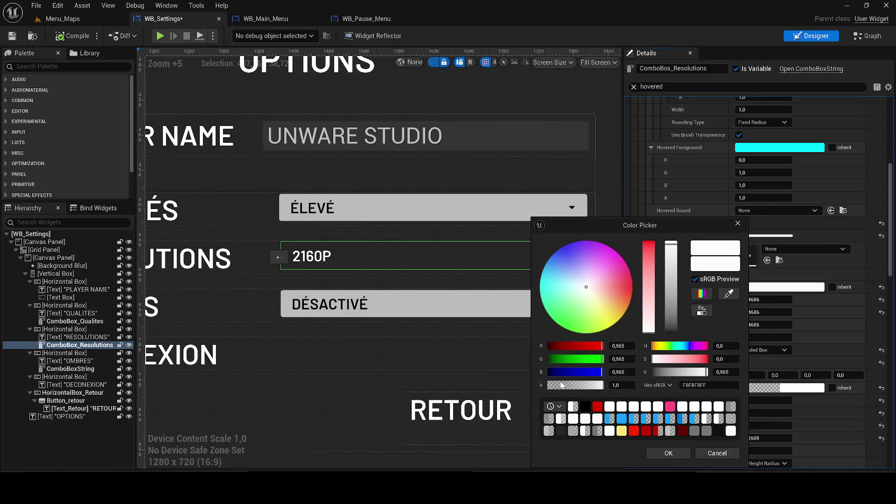
left_click_drag(563, 385, 553, 387)
left_click(668, 453)
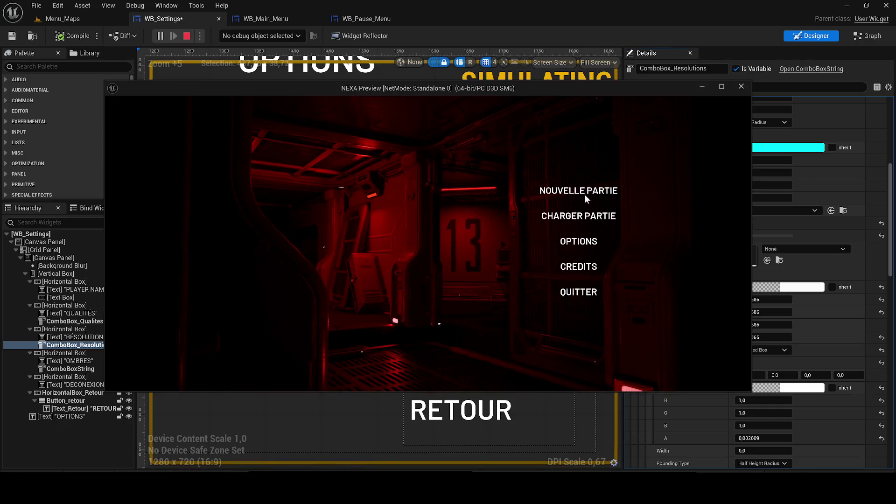
left_click(577, 239)
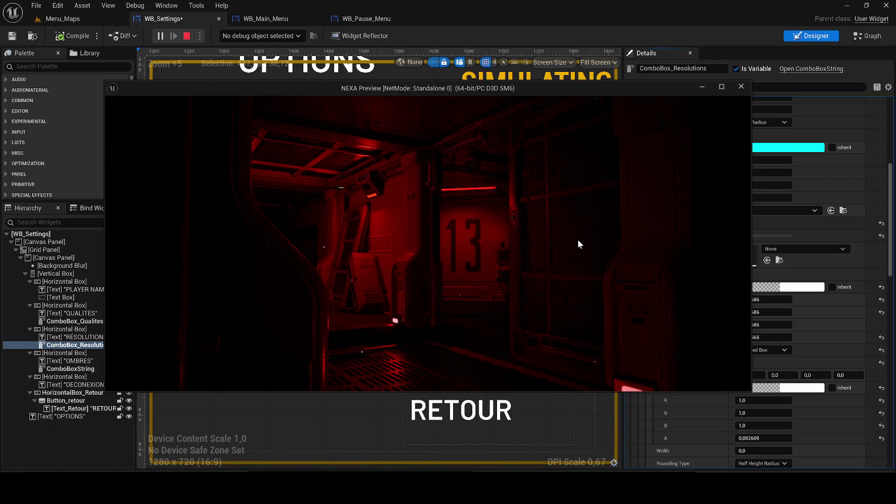
Pick 1080P then 2160P in the restyled Résolutions list and close the preview.
left_click(572, 253)
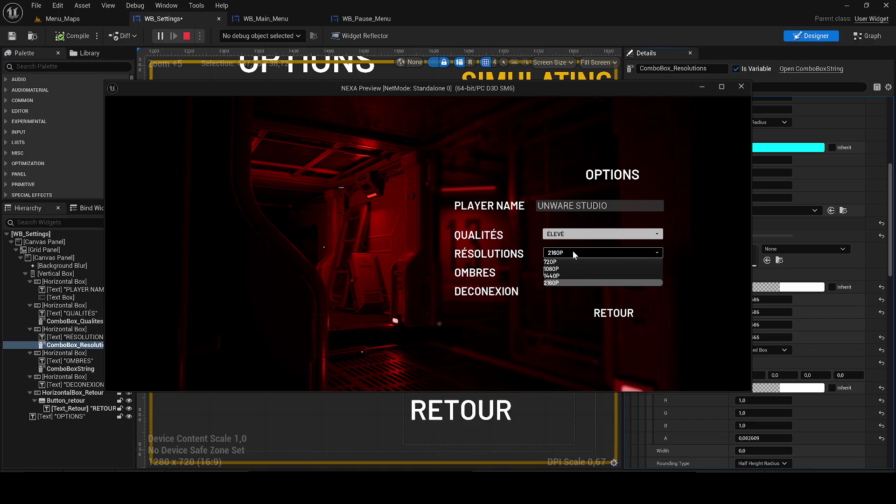
left_click(581, 270)
left_click(572, 256)
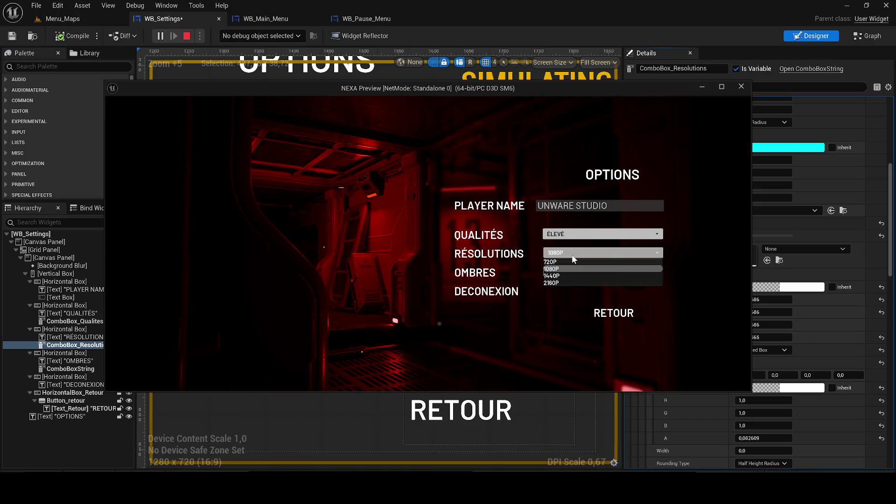
left_click(587, 281)
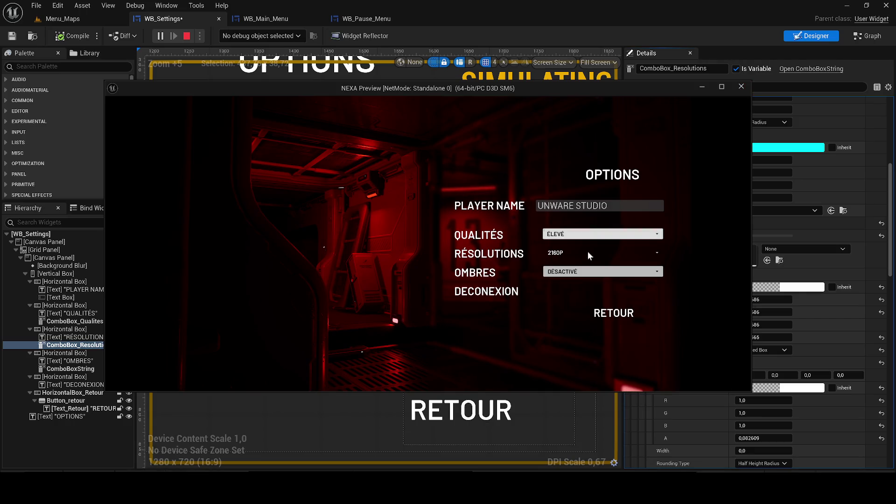
left_click(742, 89)
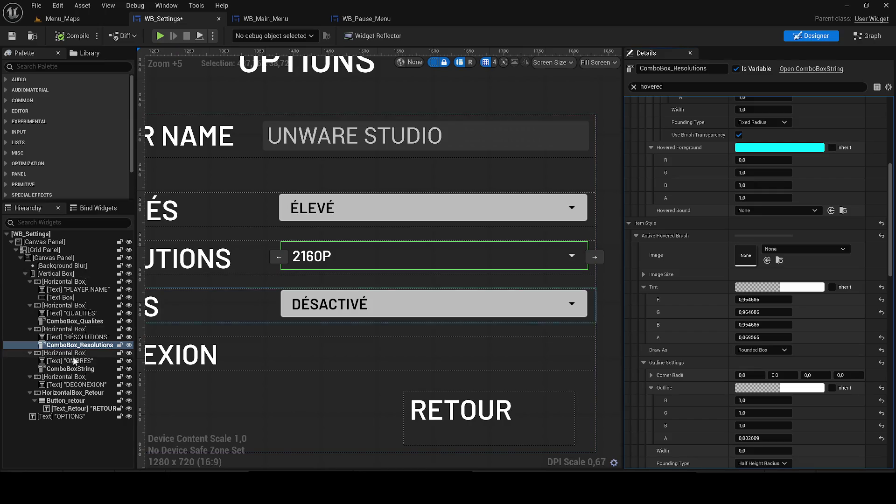
Paste a copy of ComboBox_Resolutions into the Qualités row and select the copy.
left_click(70, 360)
left_click(79, 344)
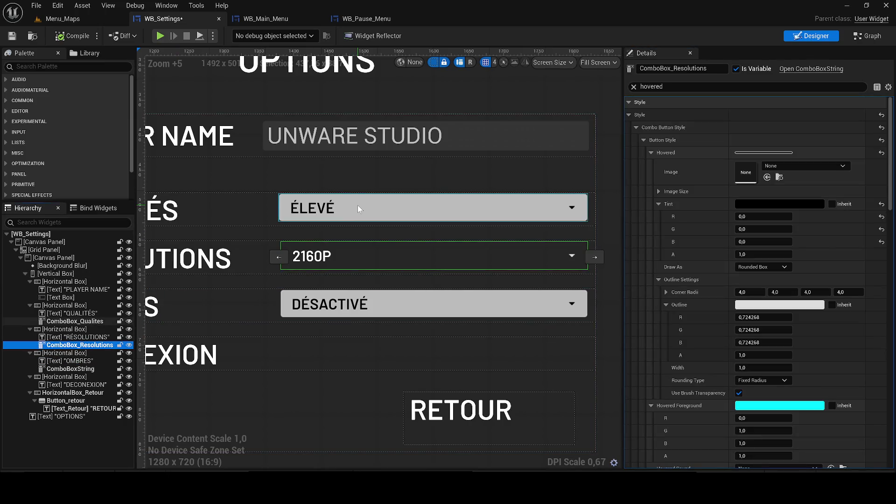
left_click(358, 205)
key("Delete")
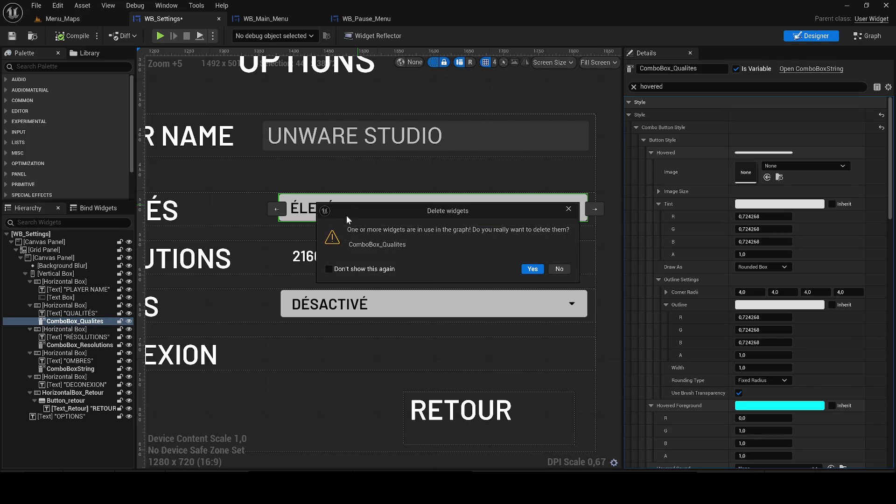
left_click(557, 269)
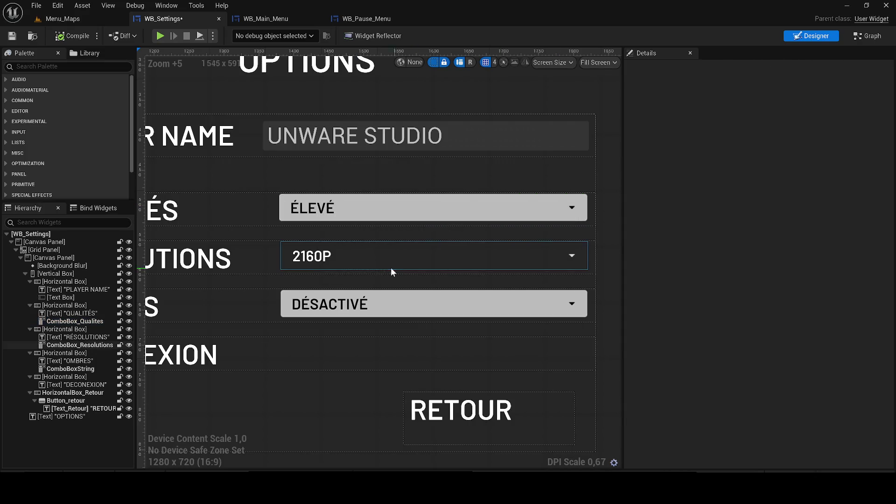
left_click(310, 265)
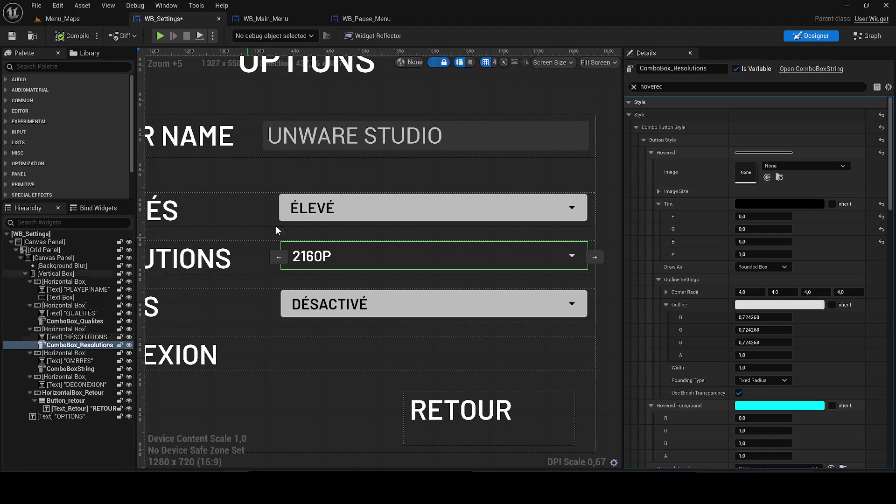
left_click(304, 218)
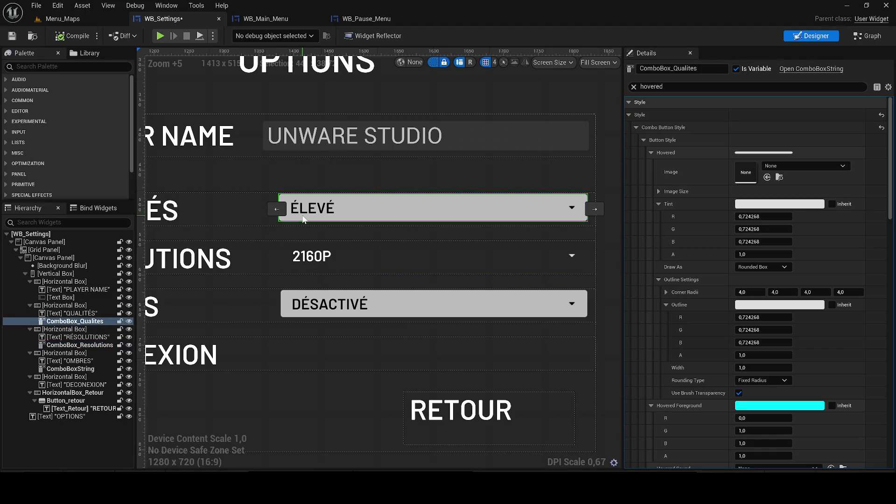
key("ctrl+v")
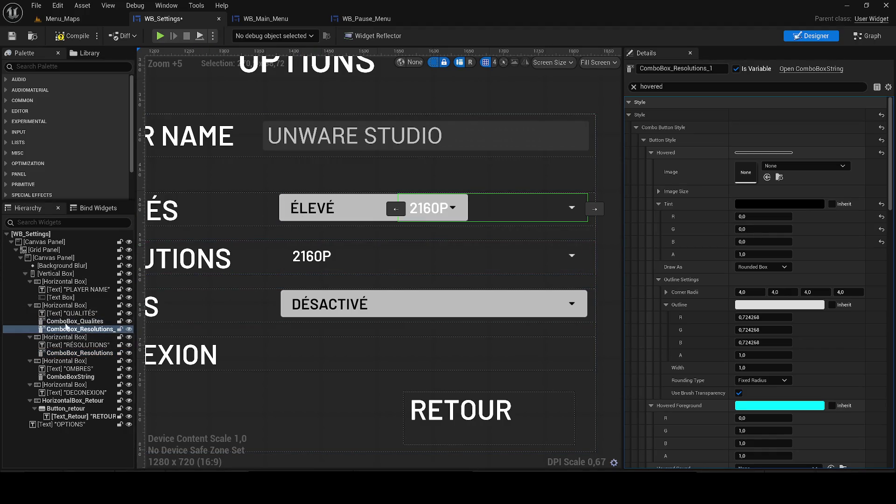
left_click(63, 321)
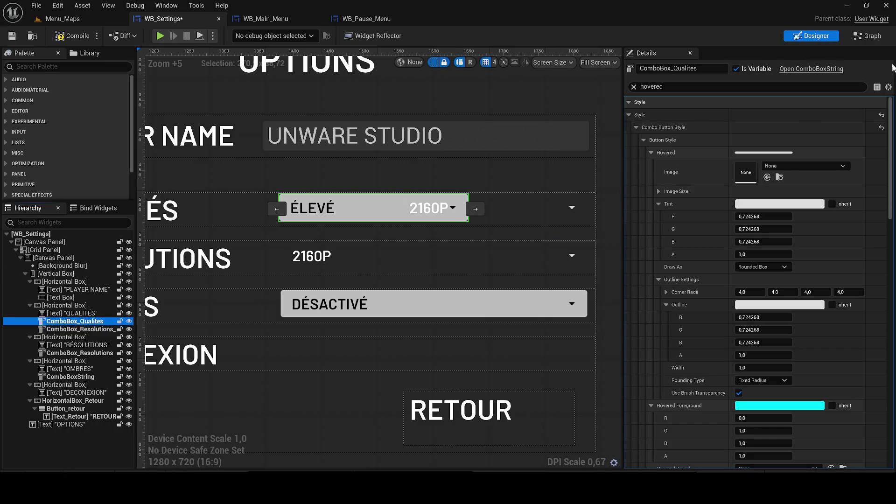
left_click(505, 201)
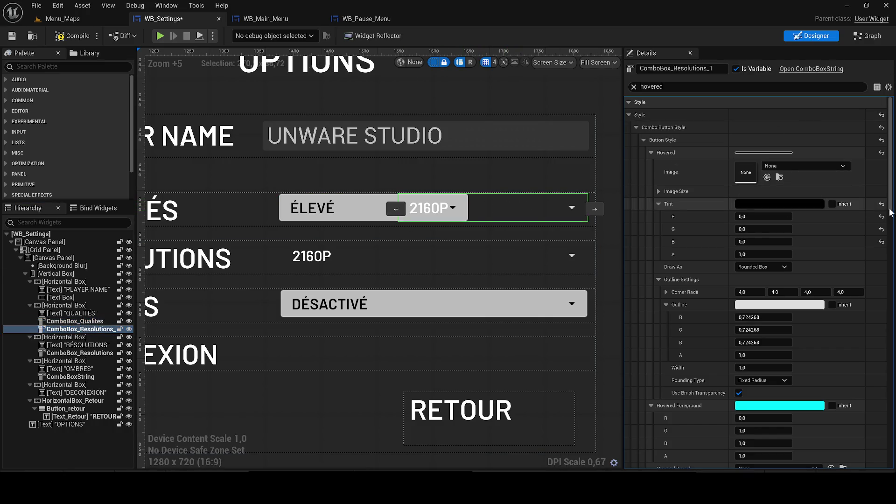
Create the copy's On Selection Changed event beside the old Qualités event node.
left_click_drag(890, 154, 883, 404)
scroll(884, 404, "down", 3)
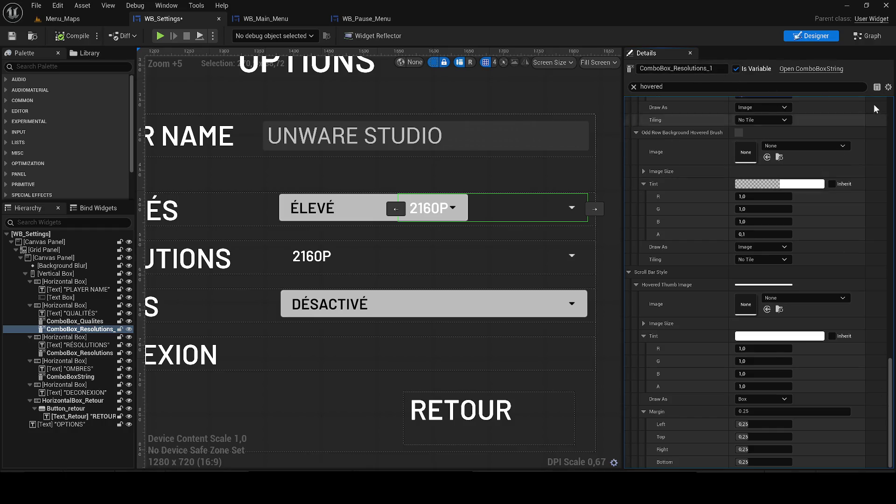
key("Escape")
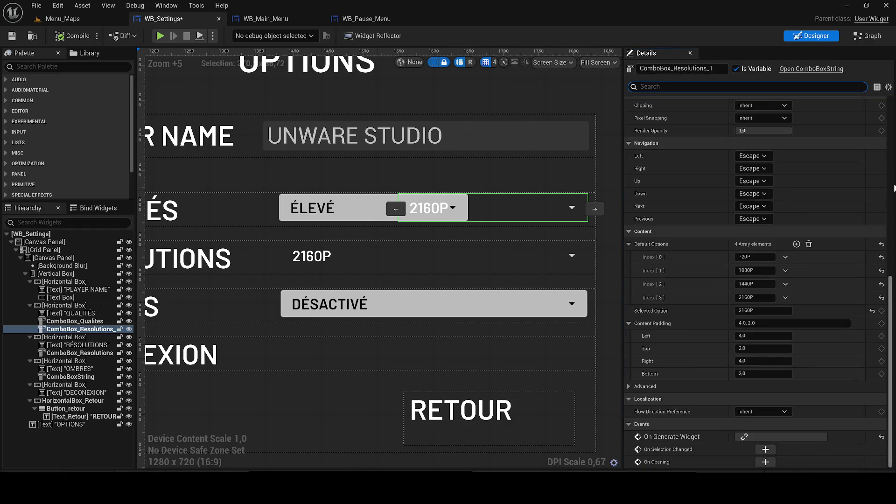
left_click(765, 449)
scroll(464, 334, "down", 1)
mouse_move(400, 416)
left_mouse_down()
mouse_move(383, 183)
mouse_move(389, 193)
mouse_move(513, 214)
left_mouse_up()
left_click(400, 223)
Delete the old Qualités event and wire the new event's Selected Item into Switch on String.
key("Delete")
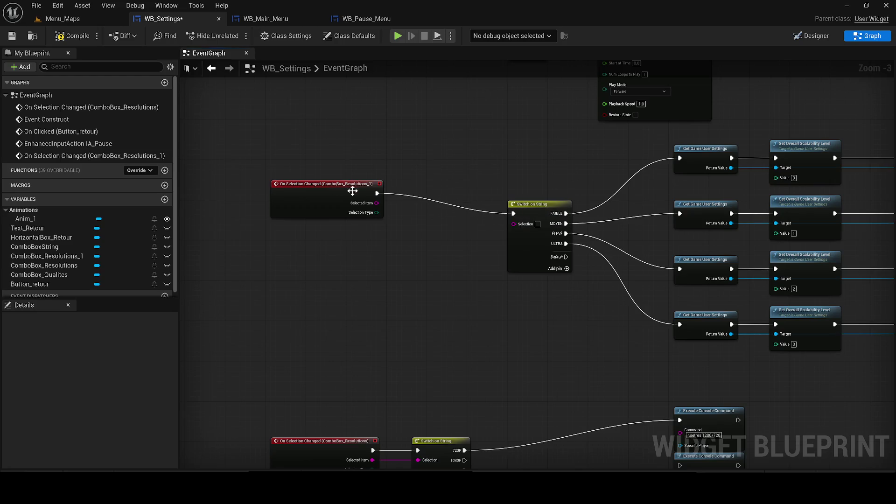
left_click_drag(323, 193, 419, 212)
left_click_drag(513, 223, 472, 224)
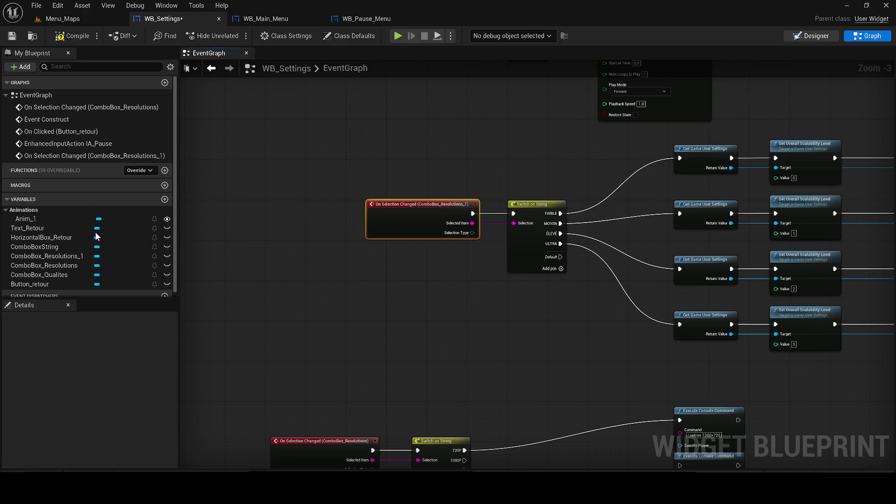
Rename the copied combo box to ComboBox_Qualite in the Hierarchy.
left_click(811, 36)
left_click(77, 330)
left_click(77, 329)
type("ComboBox_Qualite")
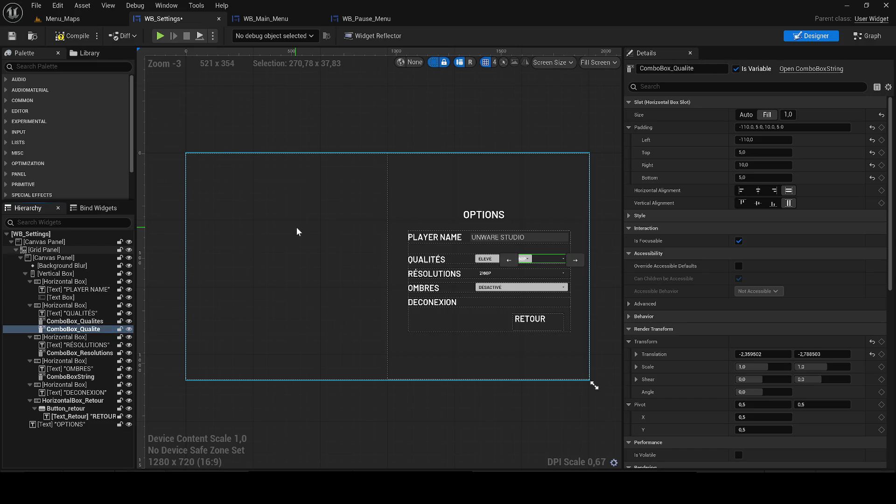
Delete ComboBox_Qualites and place the QUALITÉS label before ComboBox_Qualite in the Hierarchy.
key("Delete")
scroll(444, 273, "up", 5)
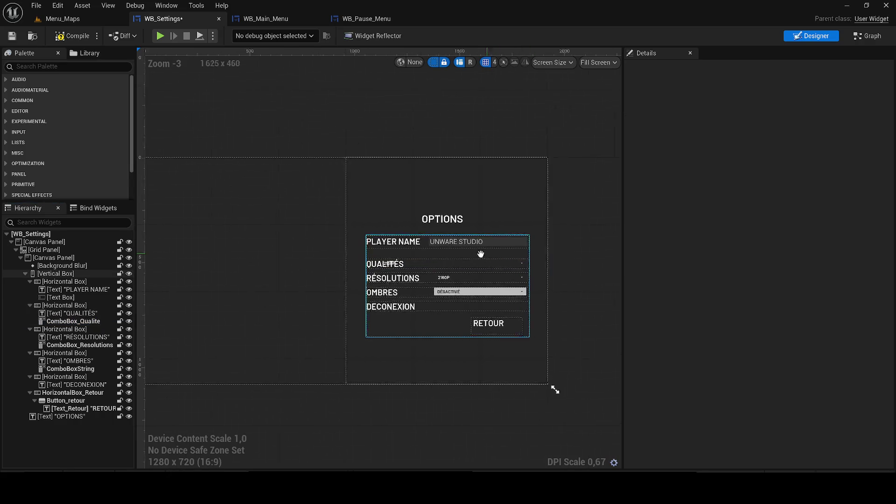
left_click(424, 257)
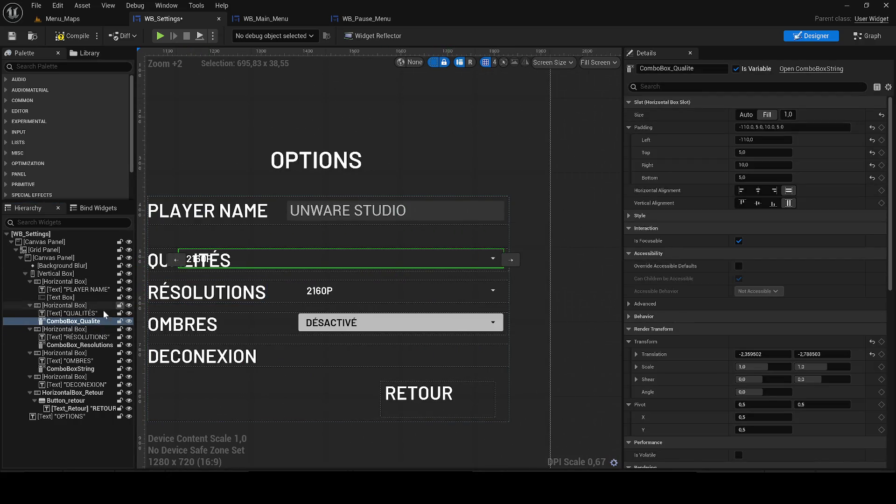
mouse_move(75, 321)
left_mouse_down()
mouse_move(65, 309)
mouse_move(68, 329)
mouse_move(55, 308)
mouse_move(59, 316)
left_mouse_up()
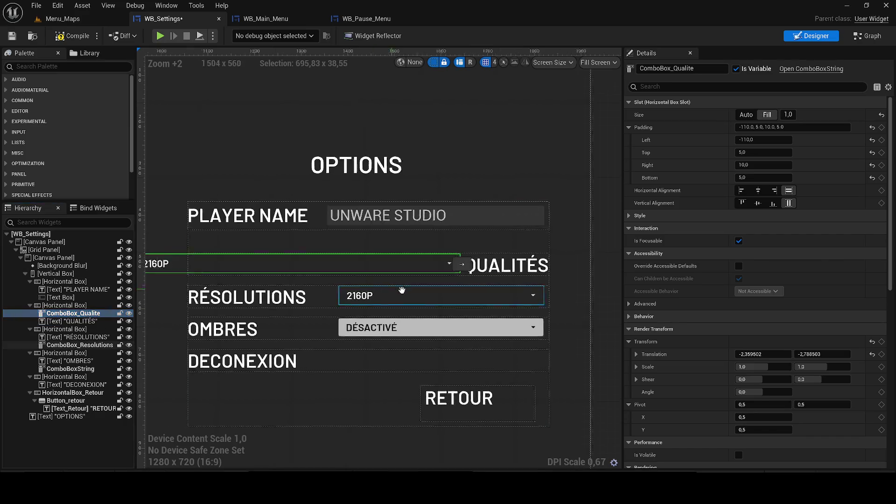
left_click_drag(580, 270, 425, 269)
Replace ComboBox_Qualite's negative left padding, trying values 0, 50, 78 and 100.
left_click(426, 269)
left_click(763, 140)
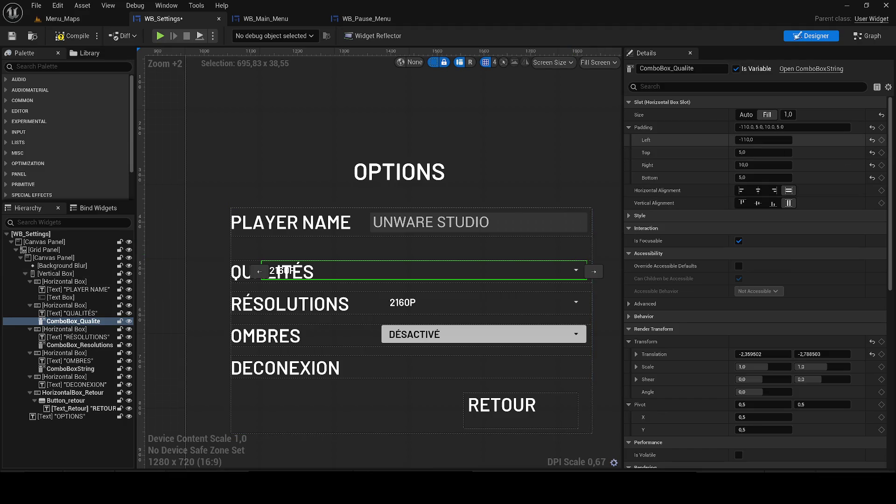
key("ctrl+a")
type("0")
key("Return")
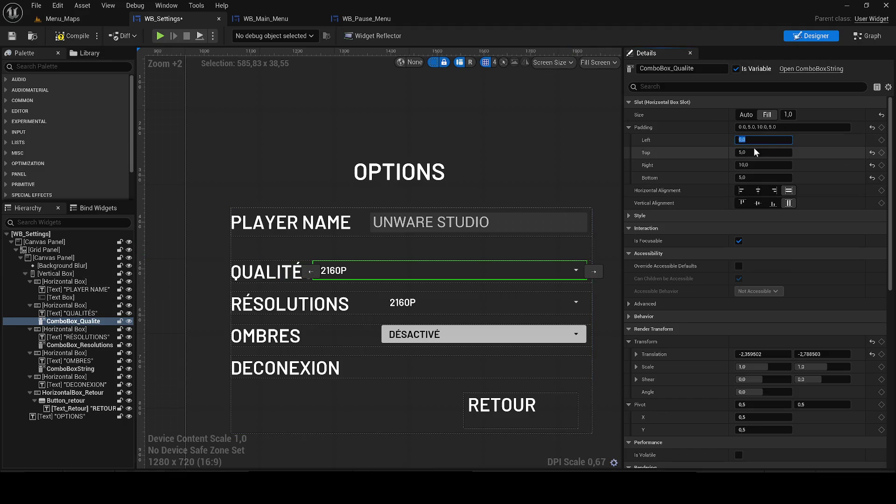
type("50")
key("Return")
type("7")
type("8")
key("Return")
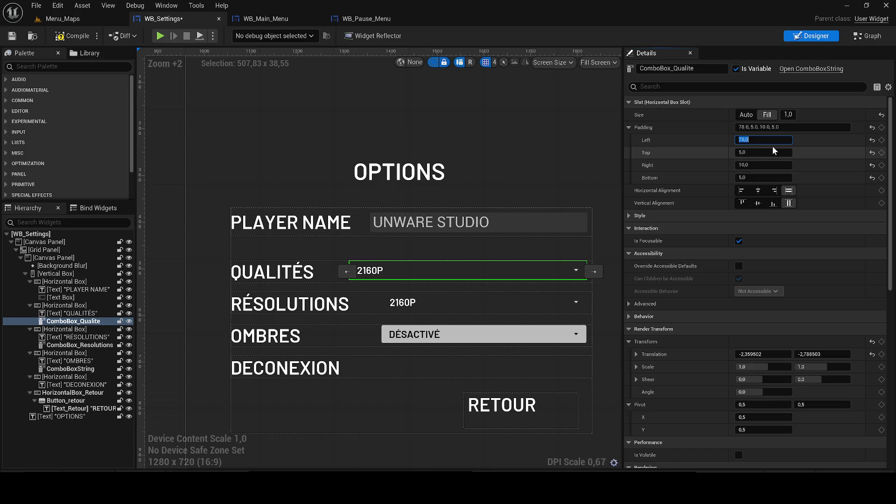
type("900")
key("Return")
type("1")
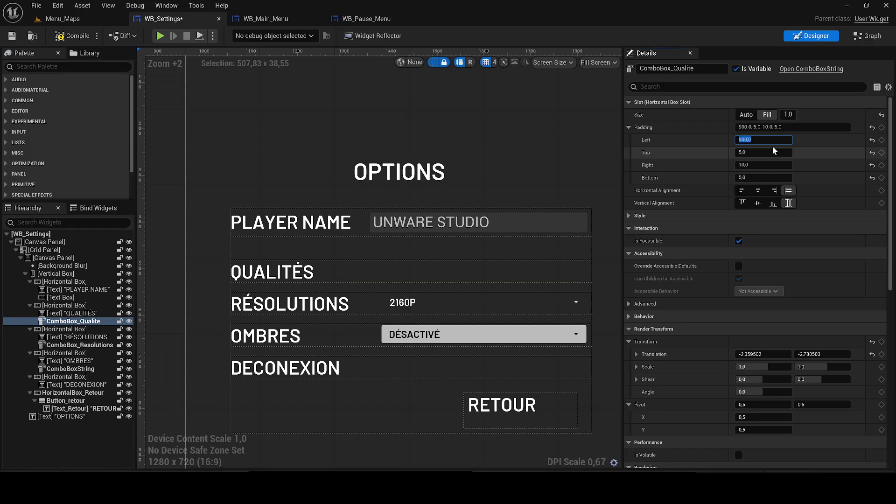
type("00")
key("Return")
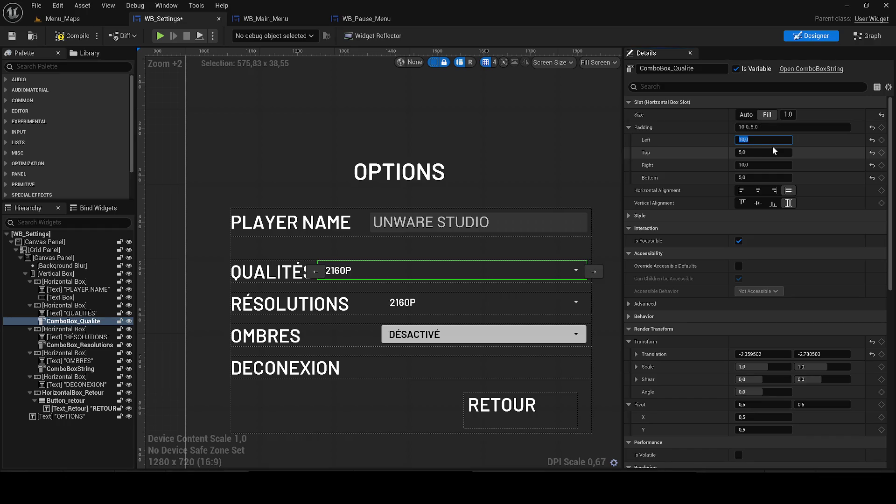
Fine-tune the left padding through 150, 130 and 140, settling on 170.
type("150")
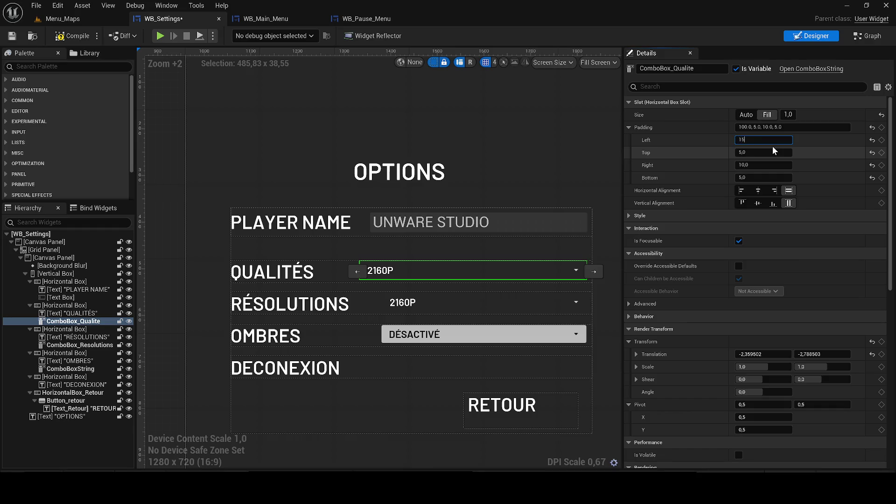
key("Return")
type("130")
key("Return")
type("140")
key("Return")
type("1")
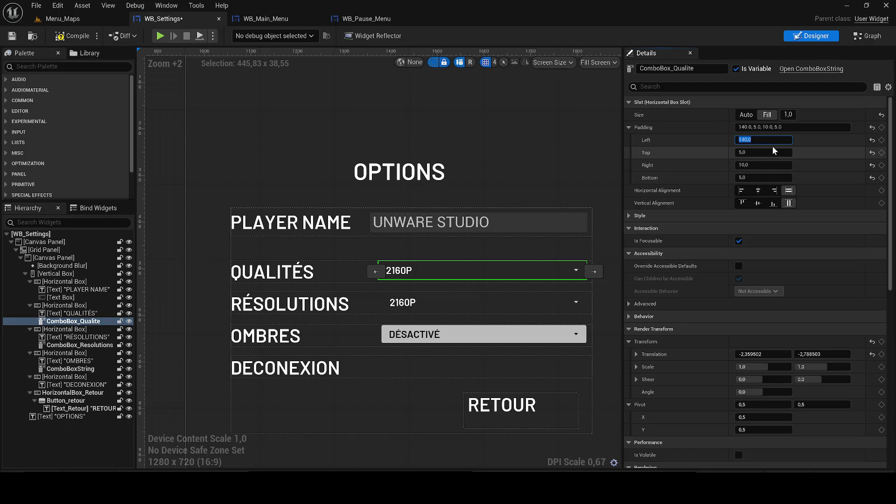
type("50")
key("Return")
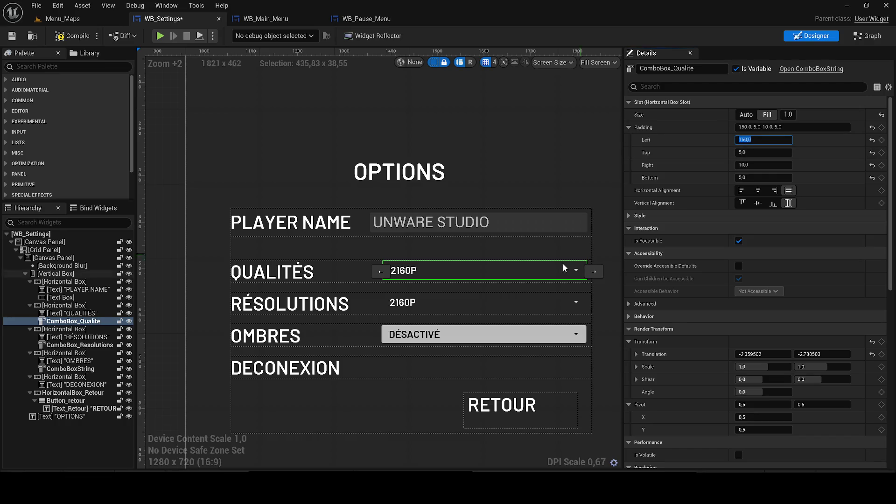
scroll(449, 278, "up", 6)
type("170")
key("Return")
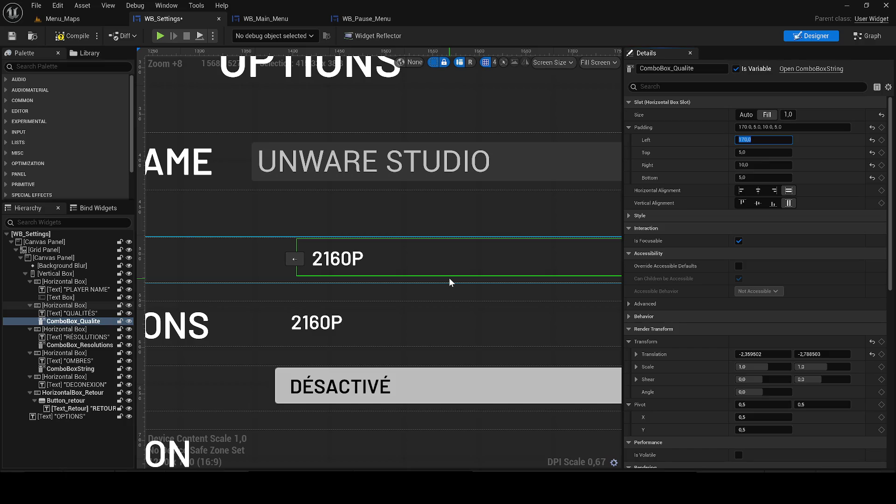